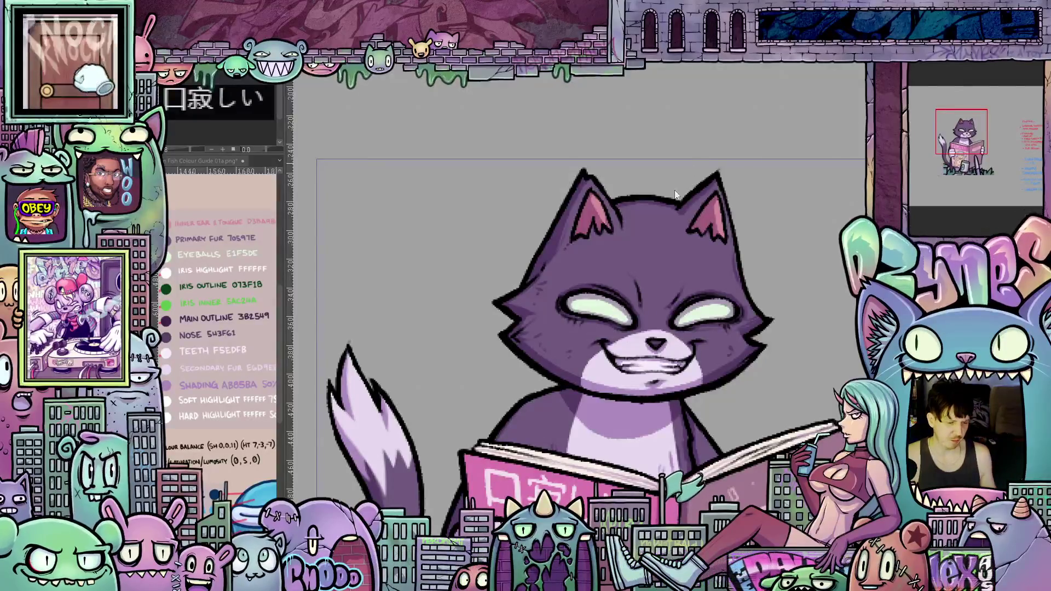
pyautogui.scroll(-1, 719, 237)
pyautogui.scroll(-1, 763, 244)
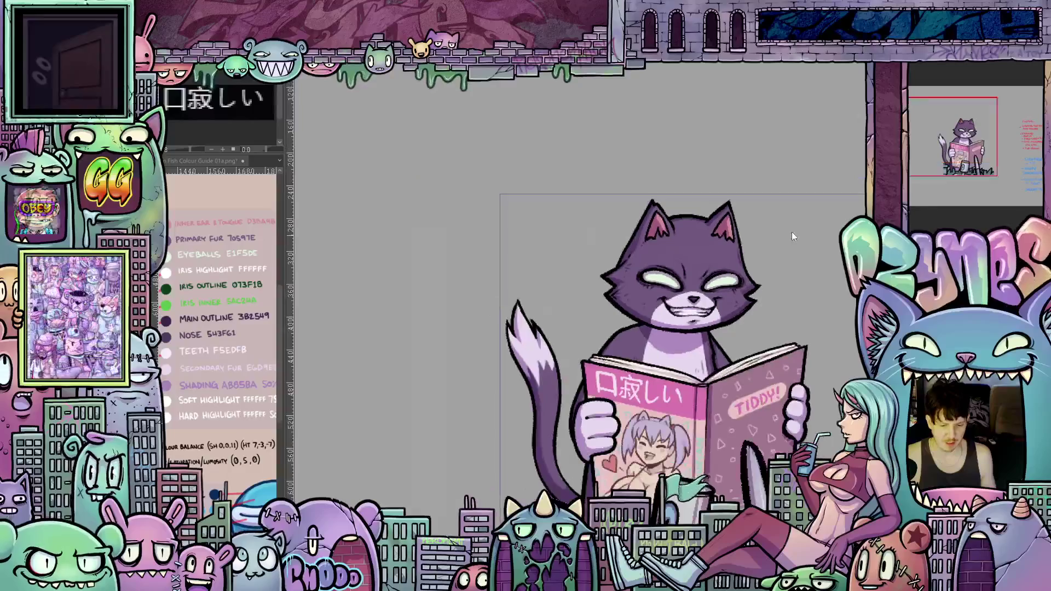
# Step: Pan the canvas to recentre the cat's face in view
pyautogui.moveTo(787, 145); pyautogui.dragTo(646, 125)
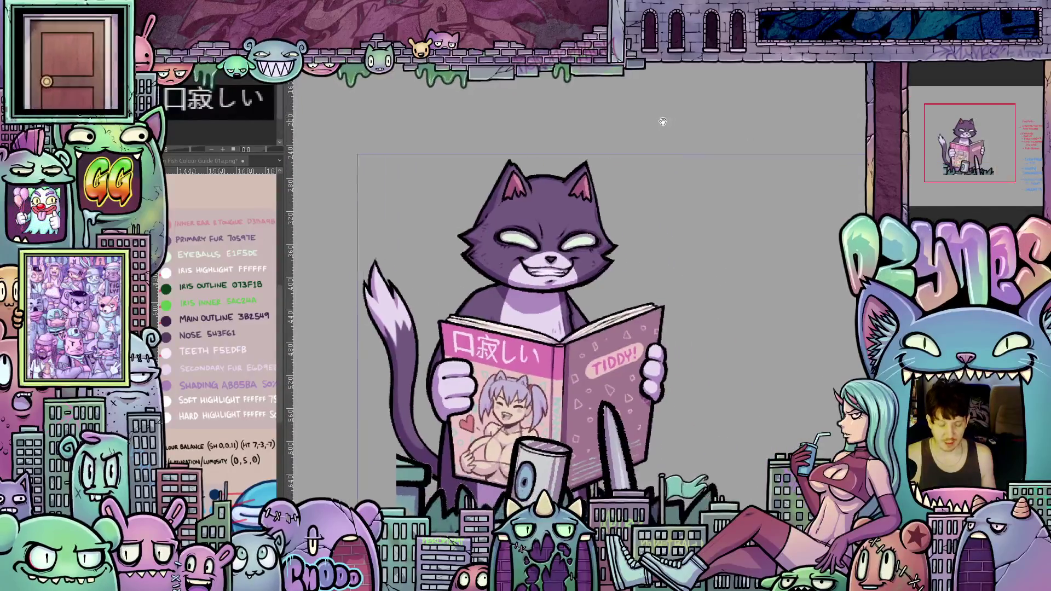
pyautogui.scroll(-1, 637, 138)
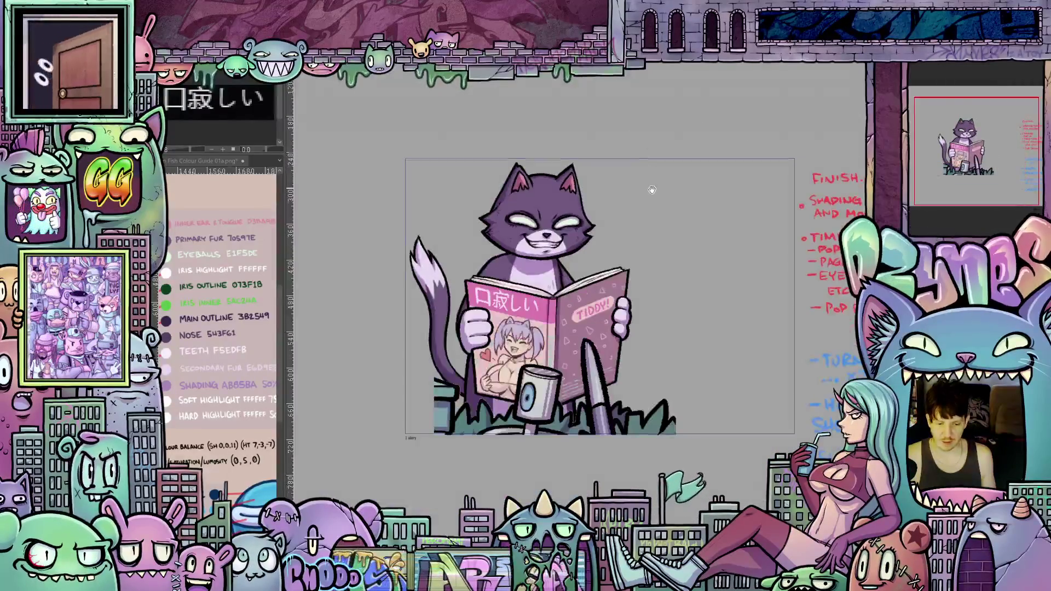
pyautogui.scroll(1, 629, 185)
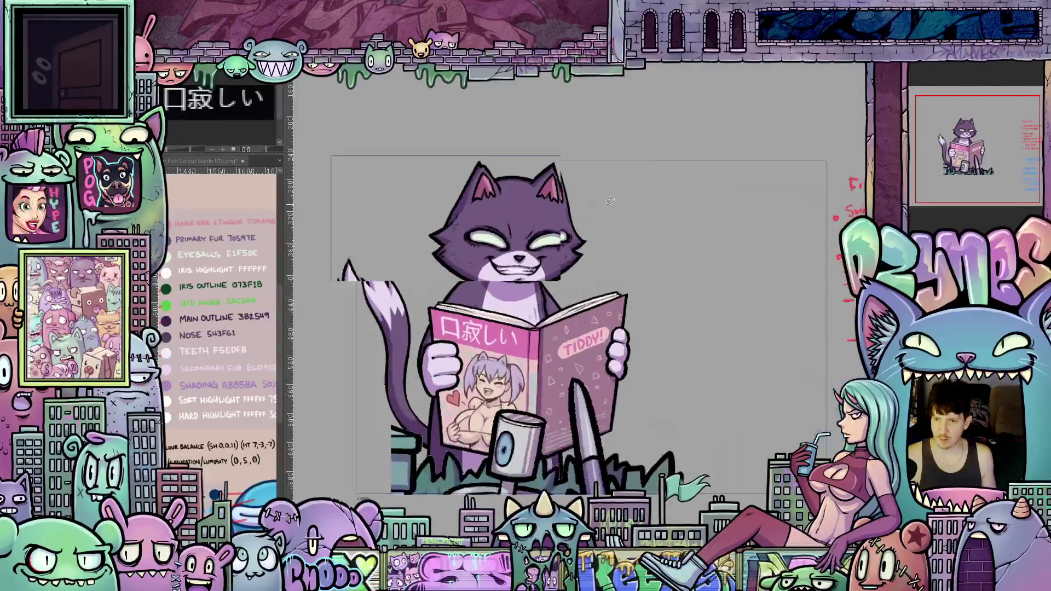
pyautogui.scroll(1, 611, 201)
pyautogui.scroll(-1, 611, 201)
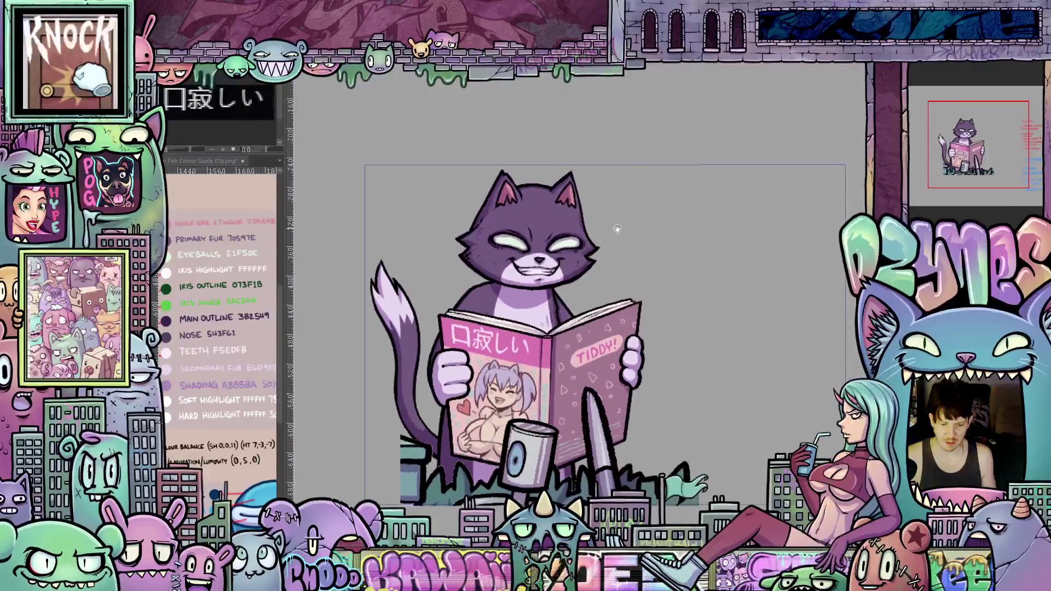
pyautogui.scroll(1, 632, 243)
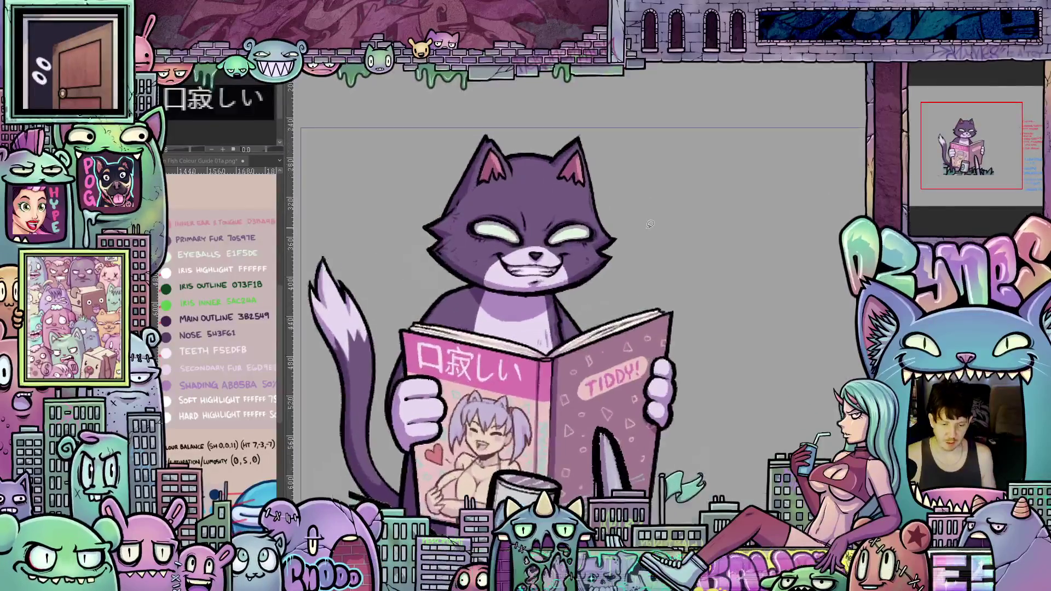
pyautogui.moveTo(628, 258); pyautogui.dragTo(682, 307)
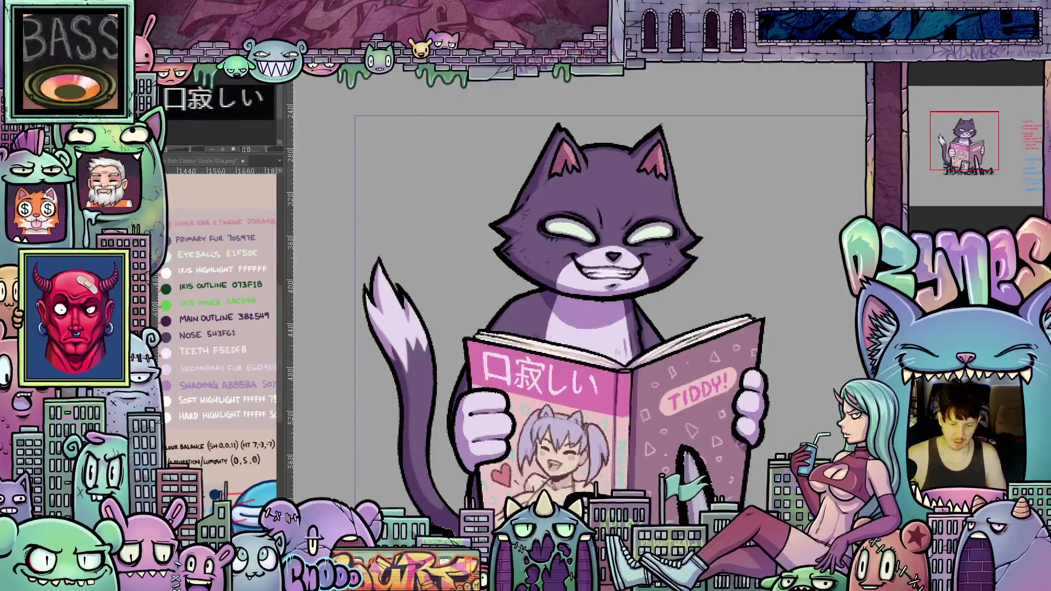
pyautogui.moveTo(575, 328); pyautogui.dragTo(541, 327)
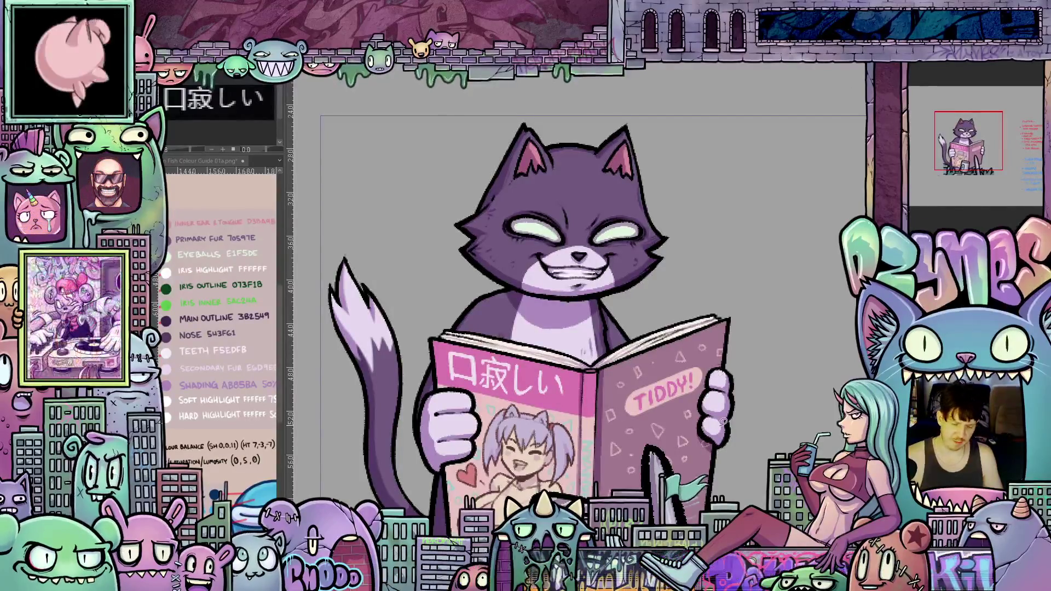
pyautogui.scroll(-1, 784, 384)
pyautogui.scroll(-1, 784, 384)
pyautogui.scroll(1, 657, 345)
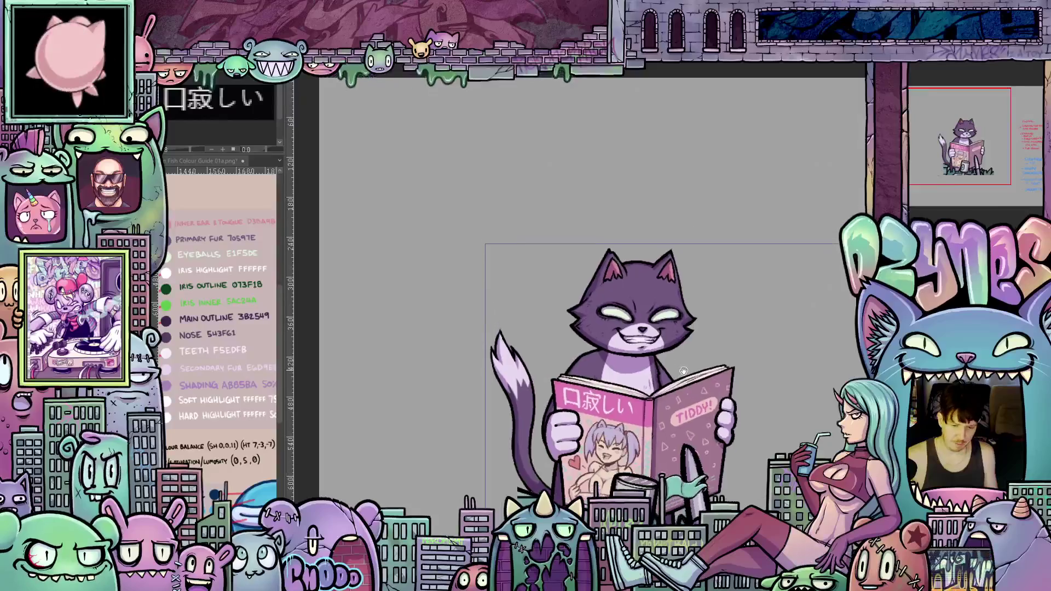
pyautogui.scroll(1, 657, 345)
pyautogui.scroll(1, 657, 345)
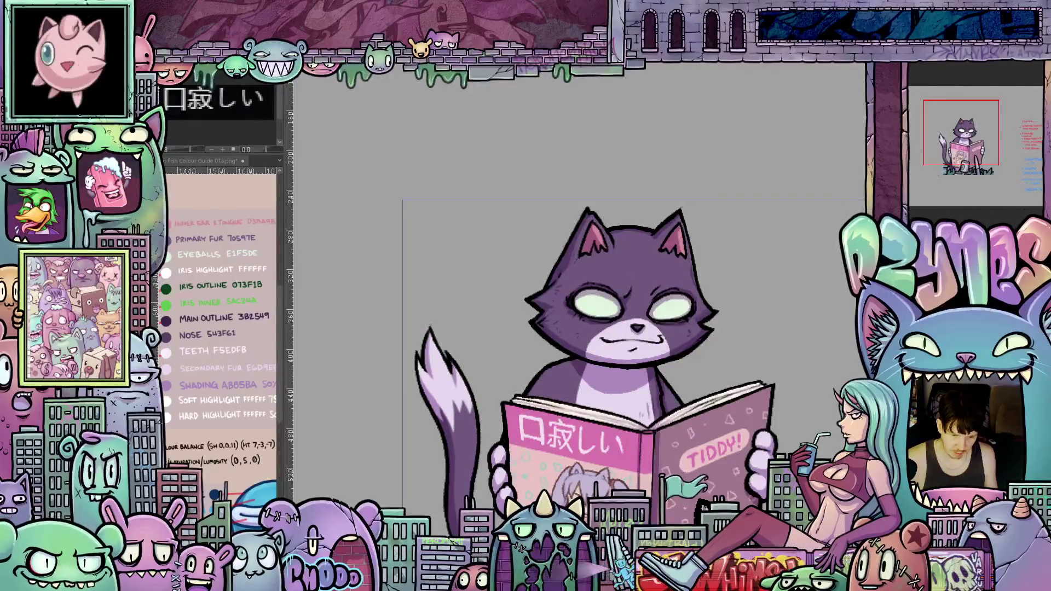
pyautogui.scroll(3, 606, 335)
pyautogui.scroll(2, 605, 336)
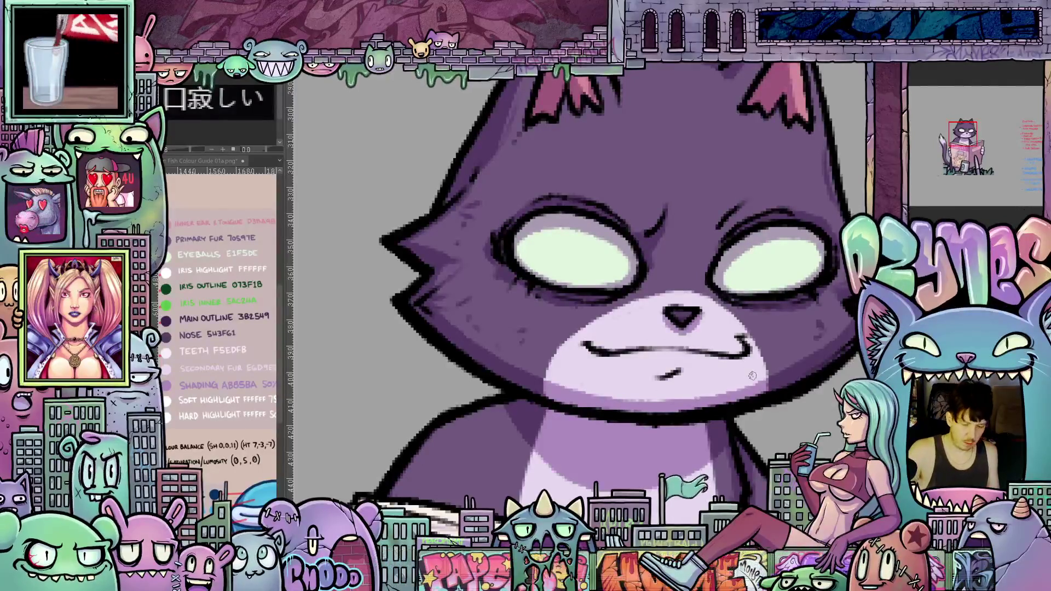
# Step: Tilt the view along the face and compare the straight and curved mouth strokes via undo/redo
pyautogui.moveTo(755, 416); pyautogui.dragTo(604, 342)
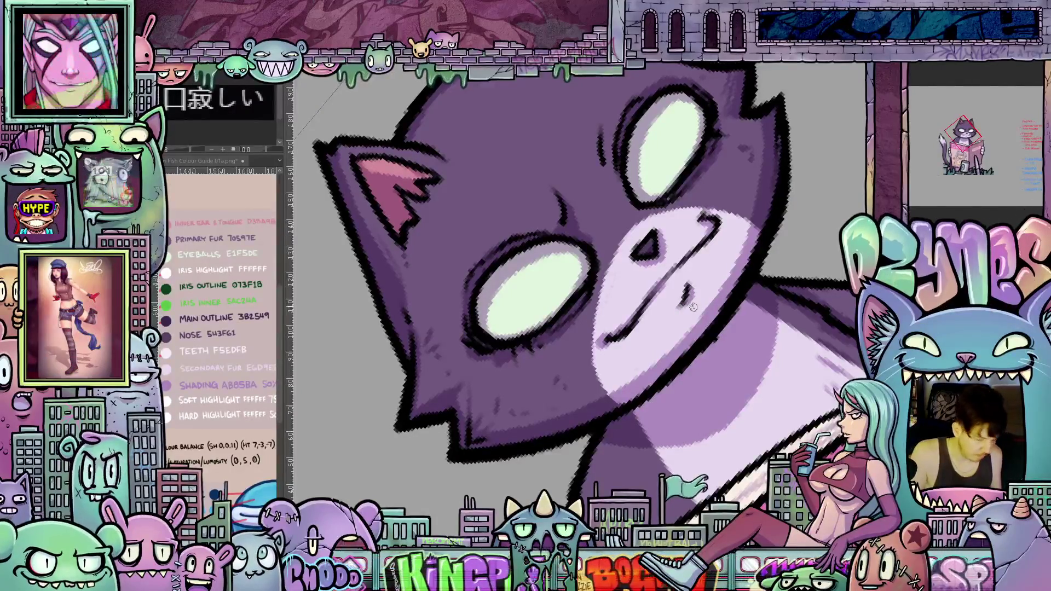
pyautogui.hotkey('ctrl', 'z')
pyautogui.hotkey('ctrl', 'y')
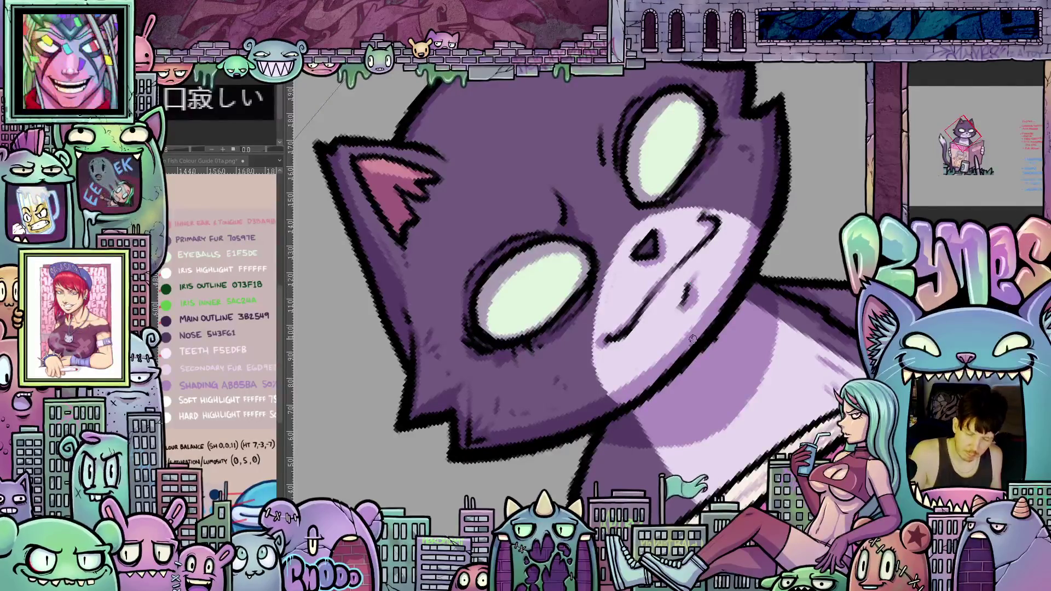
pyautogui.hotkey('ctrl', 'z')
pyautogui.hotkey('ctrl', 'y')
# Step: Step through the recent eye strokes and settle on the curved mouth with big round eyes
pyautogui.hotkey('ctrl', 'z')
pyautogui.hotkey('ctrl', 'z')
pyautogui.hotkey('ctrl', 'y')
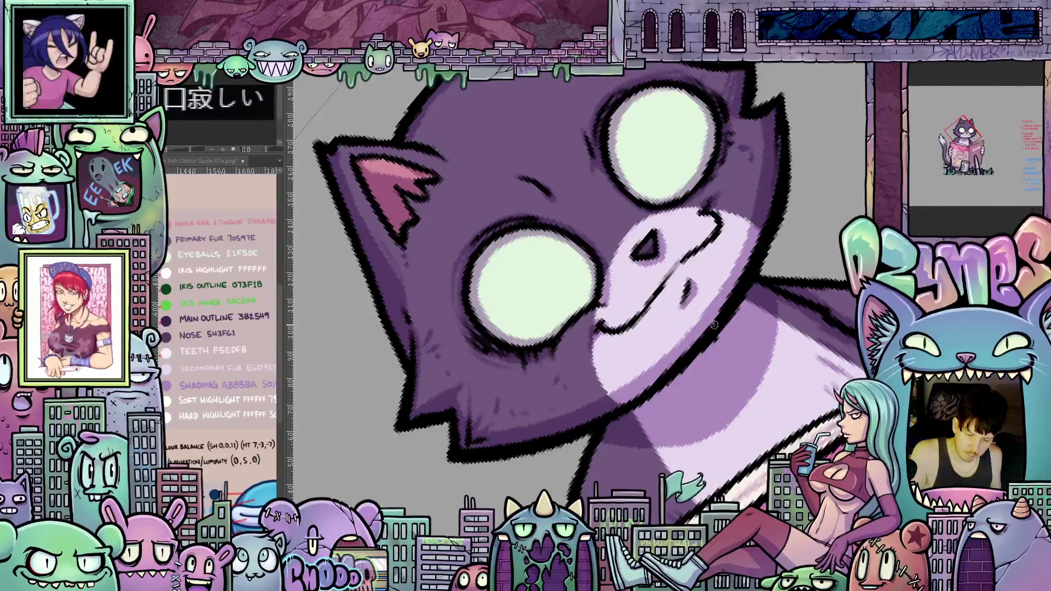
pyautogui.hotkey('ctrl', 'y')
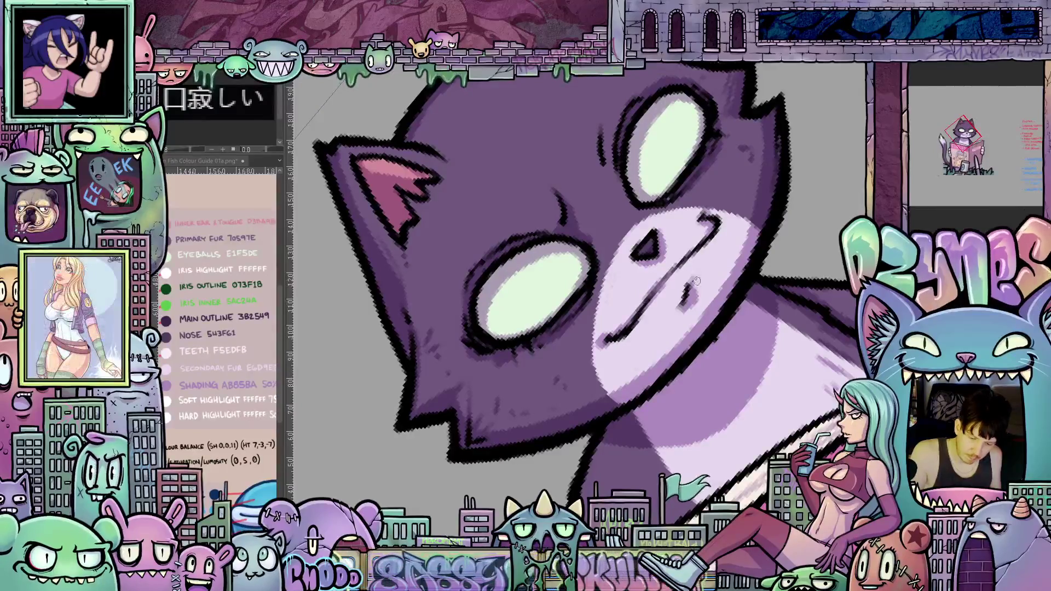
pyautogui.hotkey('ctrl', 'z')
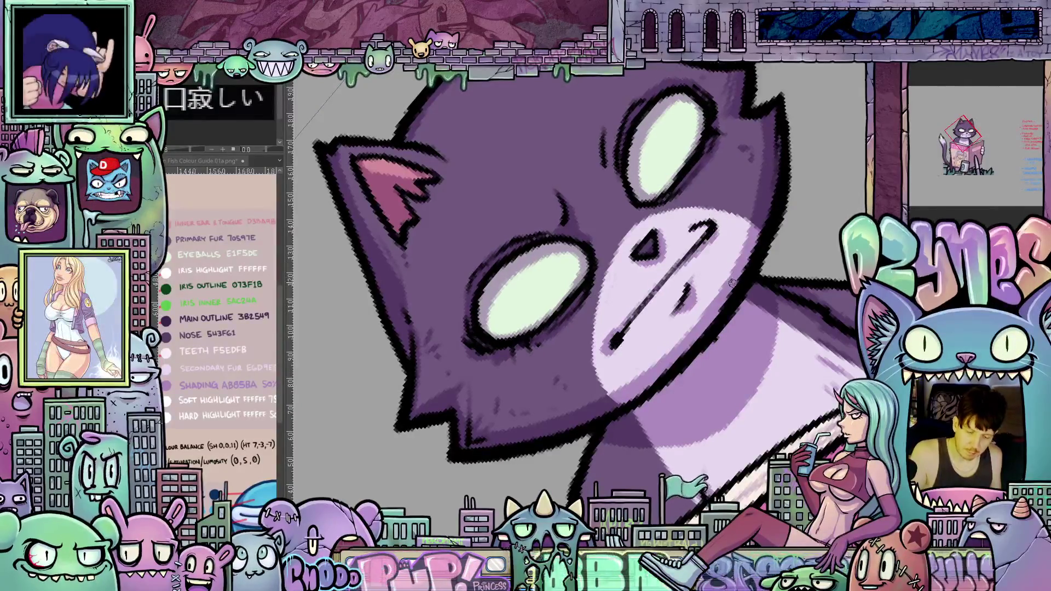
pyautogui.hotkey('ctrl', 'y')
pyautogui.hotkey('ctrl', 'y')
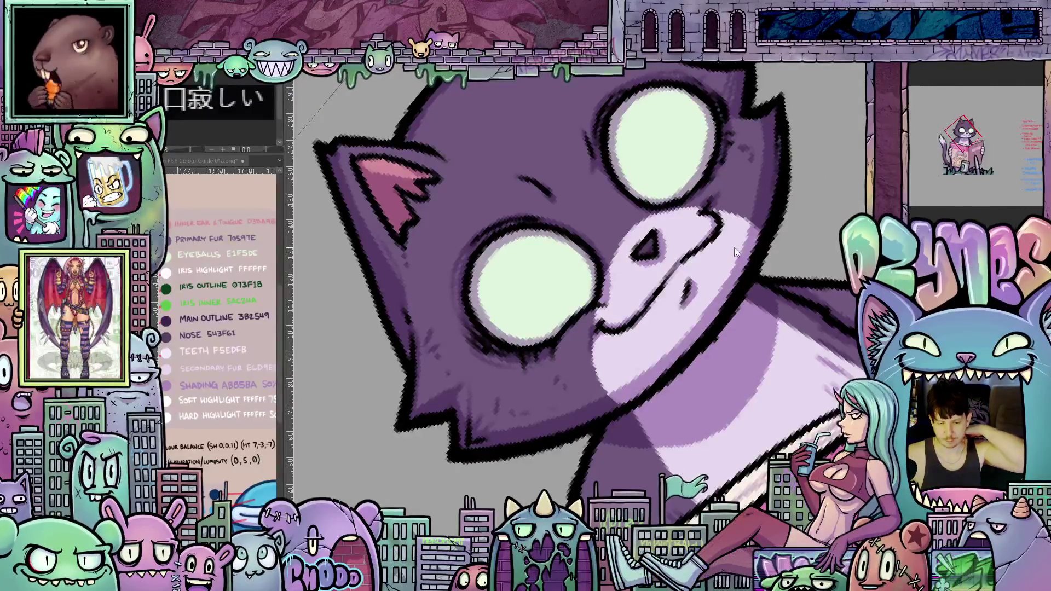
pyautogui.scroll(-5, 731, 251)
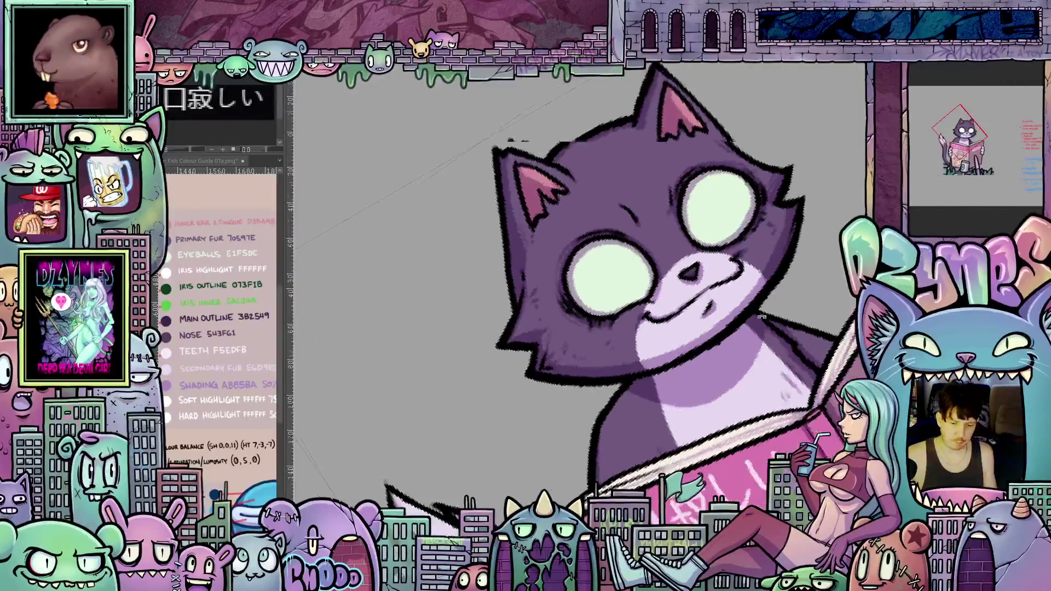
pyautogui.scroll(2, 762, 314)
pyautogui.scroll(2, 760, 337)
pyautogui.scroll(1, 754, 382)
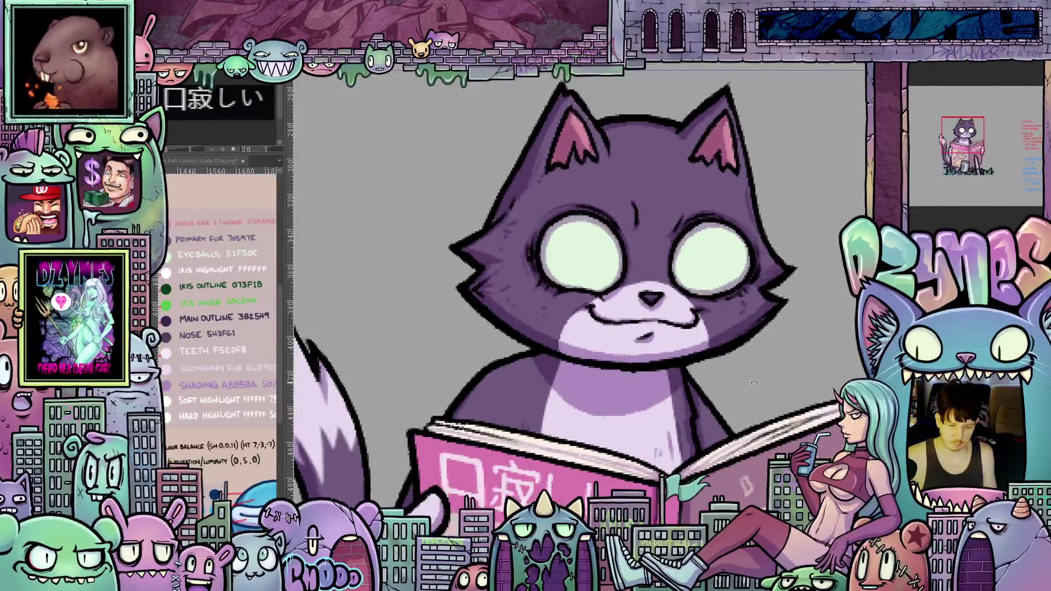
pyautogui.scroll(1, 714, 344)
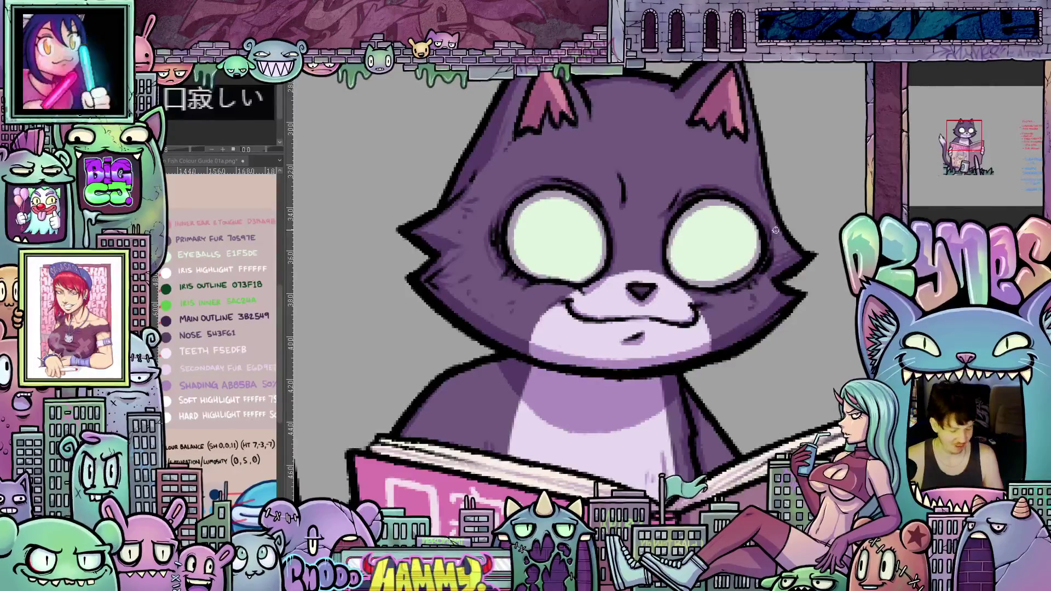
pyautogui.scroll(3, 579, 300)
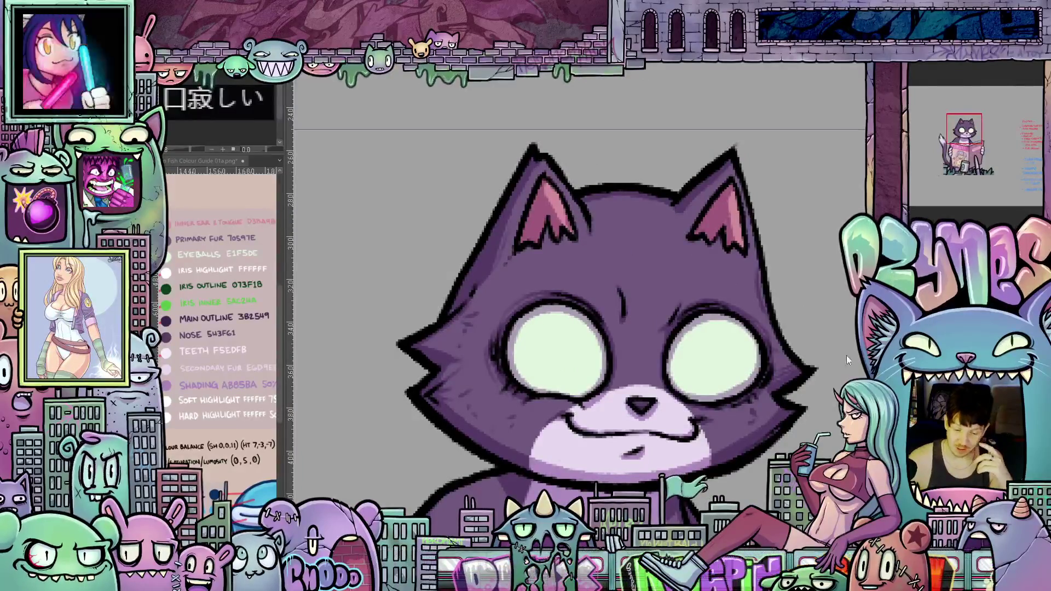
pyautogui.scroll(-2, 848, 360)
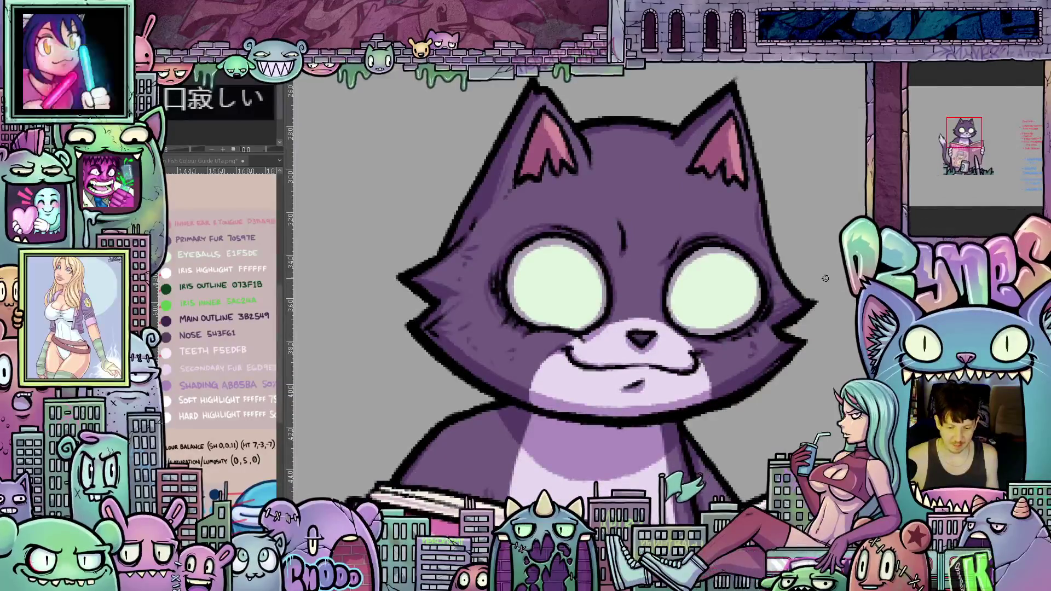
pyautogui.scroll(-2, 825, 279)
pyautogui.moveTo(826, 278)
pyautogui.mouseDown()
pyautogui.moveTo(683, 318)
pyautogui.moveTo(716, 357)
pyautogui.mouseUp()
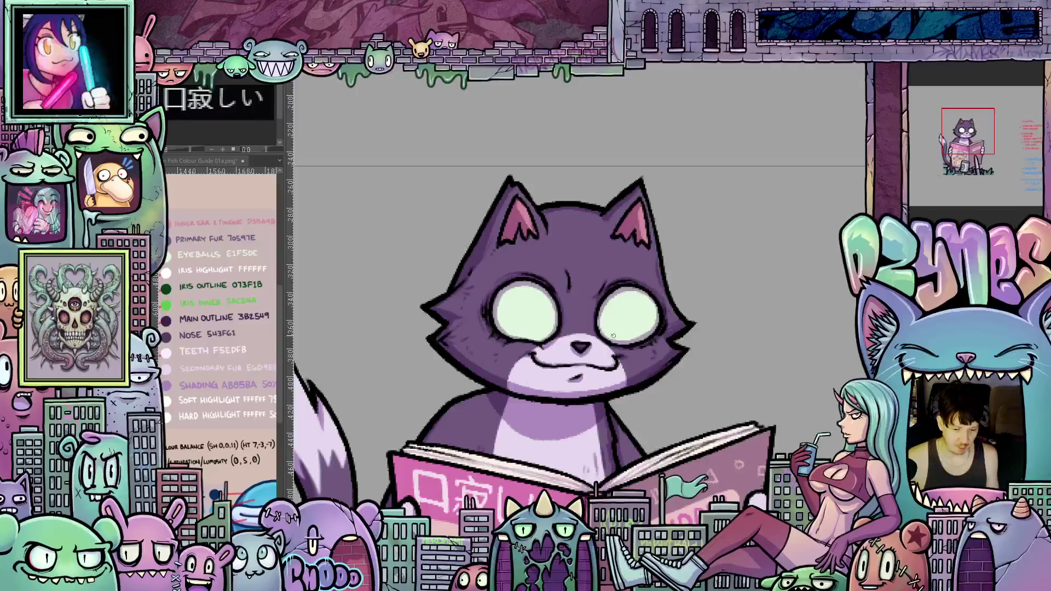
pyautogui.scroll(1, 613, 336)
pyautogui.scroll(1, 625, 330)
pyautogui.scroll(2, 655, 307)
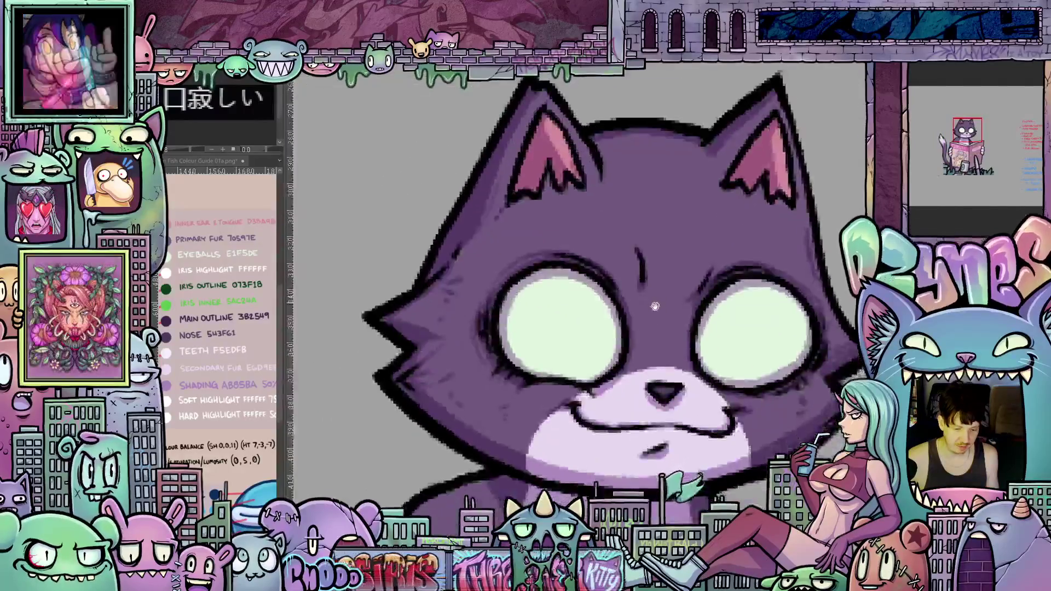
pyautogui.moveTo(655, 307); pyautogui.dragTo(644, 392)
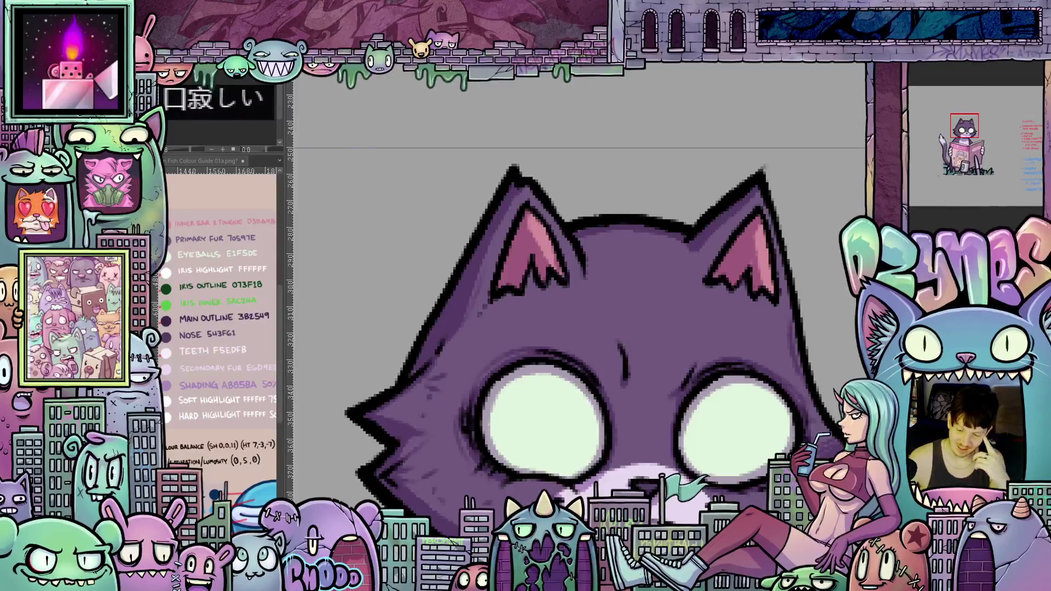
pyautogui.scroll(-3, 575, 328)
pyautogui.scroll(-2, 575, 330)
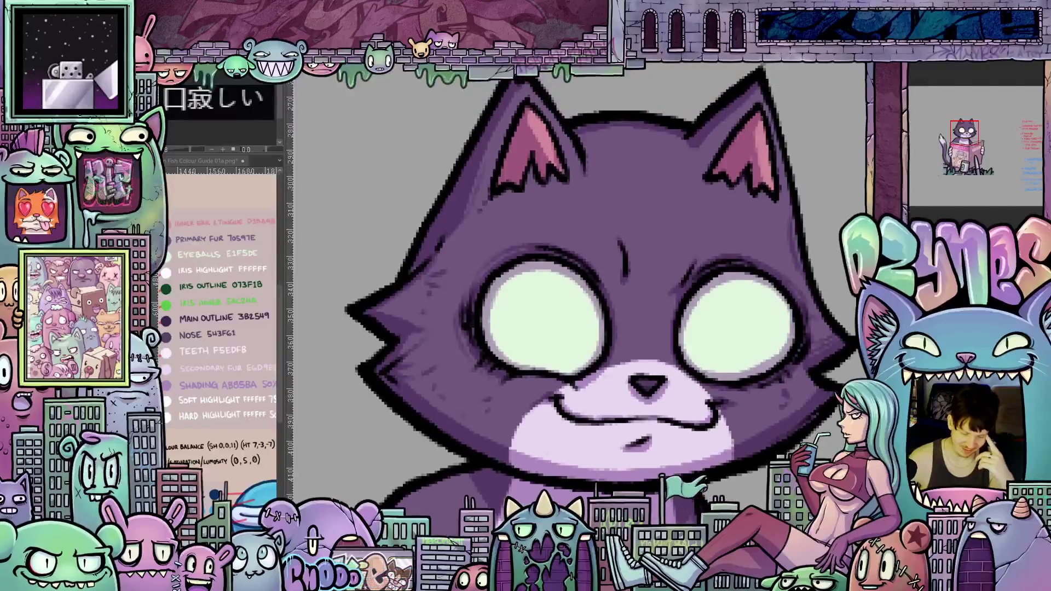
pyautogui.scroll(1, 600, 296)
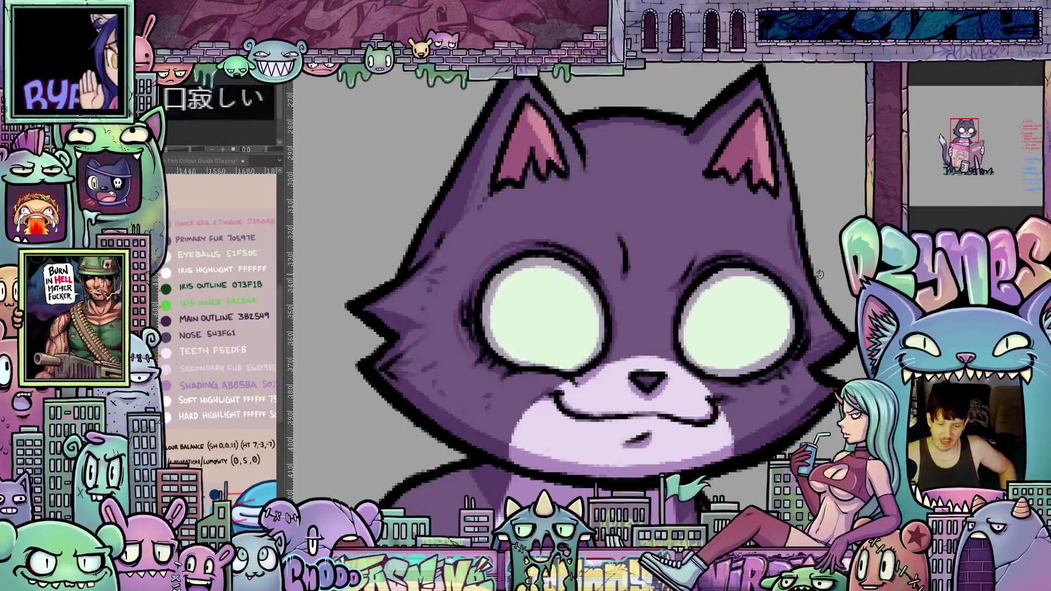
pyautogui.scroll(-1, 740, 288)
pyautogui.scroll(-1, 575, 312)
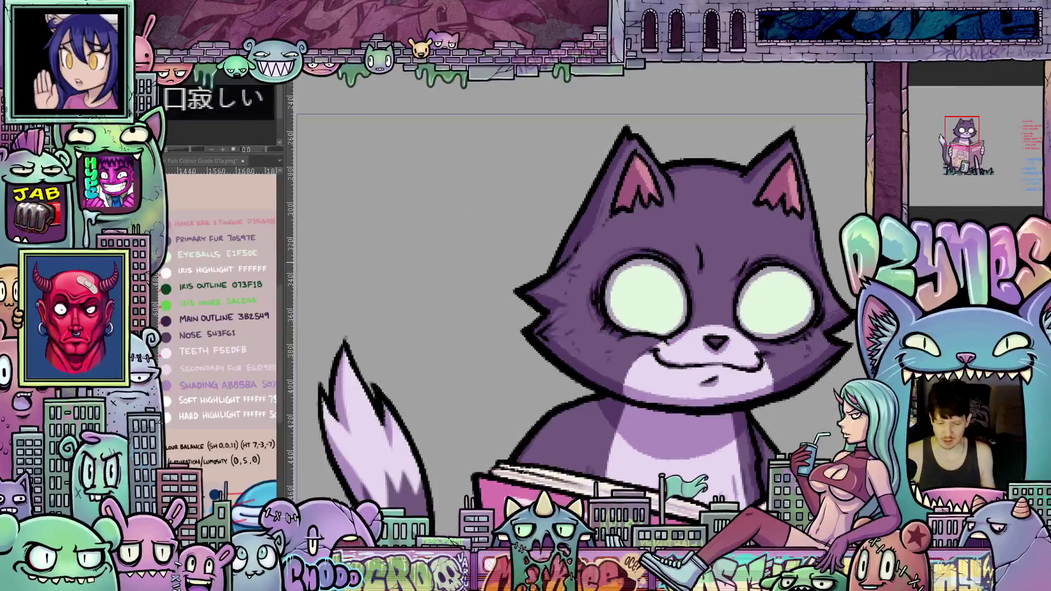
pyautogui.scroll(-1, 575, 312)
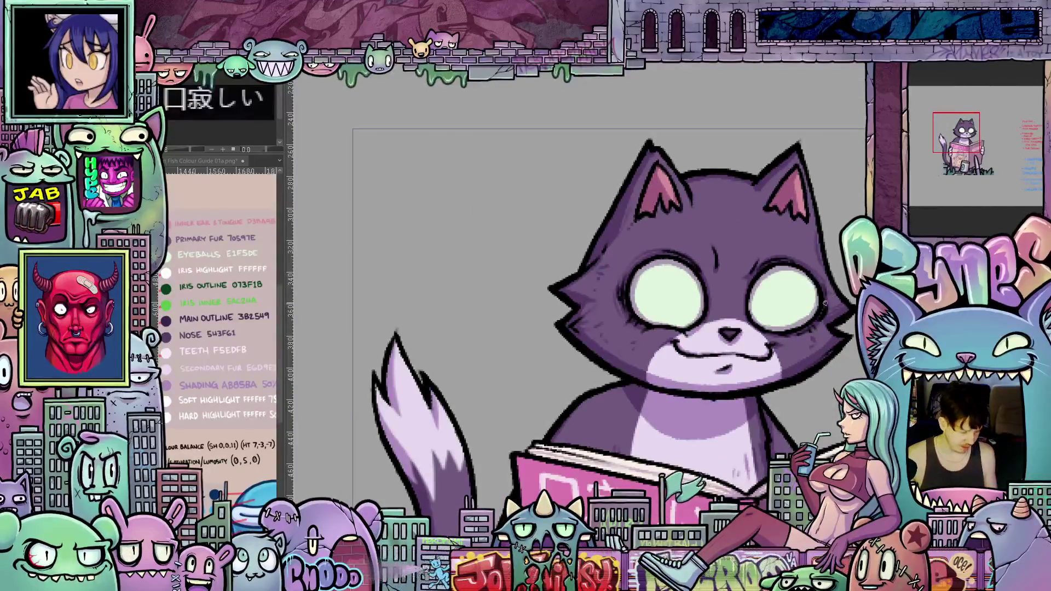
pyautogui.scroll(2, 777, 282)
pyautogui.scroll(1, 777, 281)
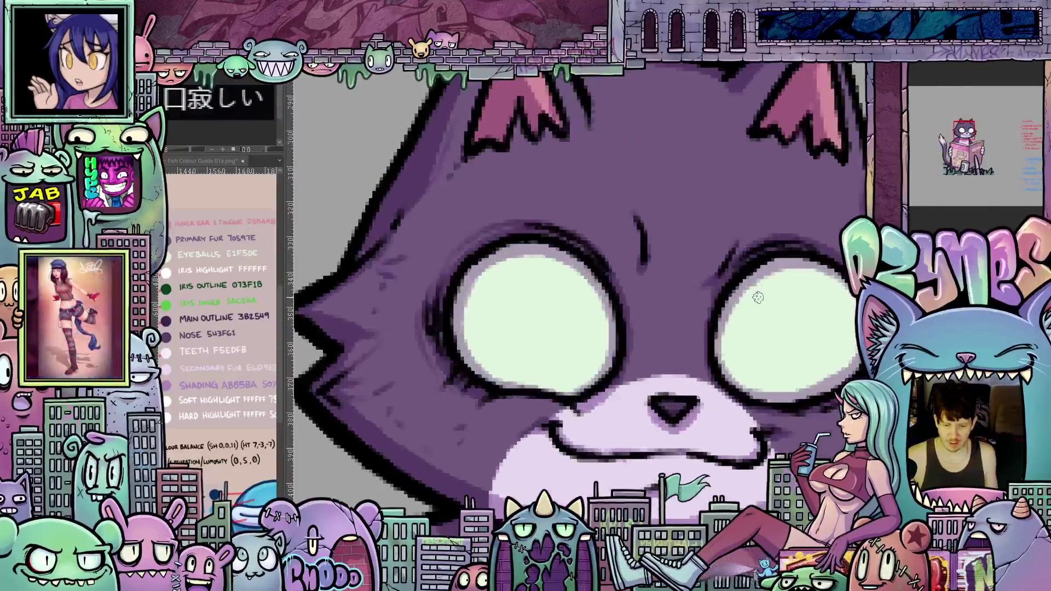
pyautogui.scroll(-1, 778, 282)
pyautogui.scroll(-1, 739, 278)
pyautogui.scroll(-1, 706, 273)
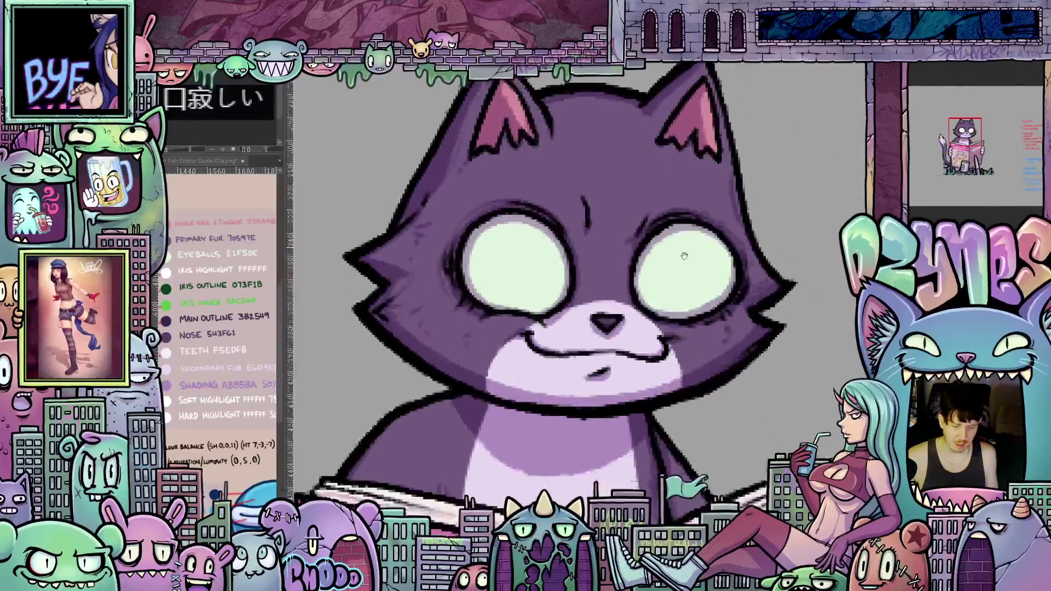
pyautogui.moveTo(693, 272); pyautogui.dragTo(689, 329)
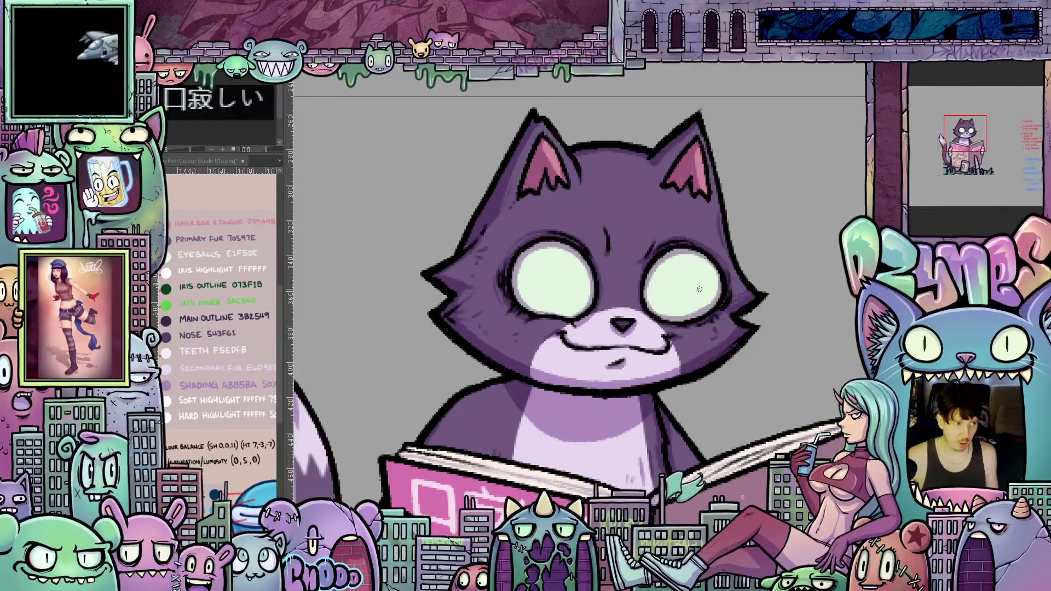
pyautogui.scroll(1, 699, 289)
pyautogui.scroll(1, 698, 298)
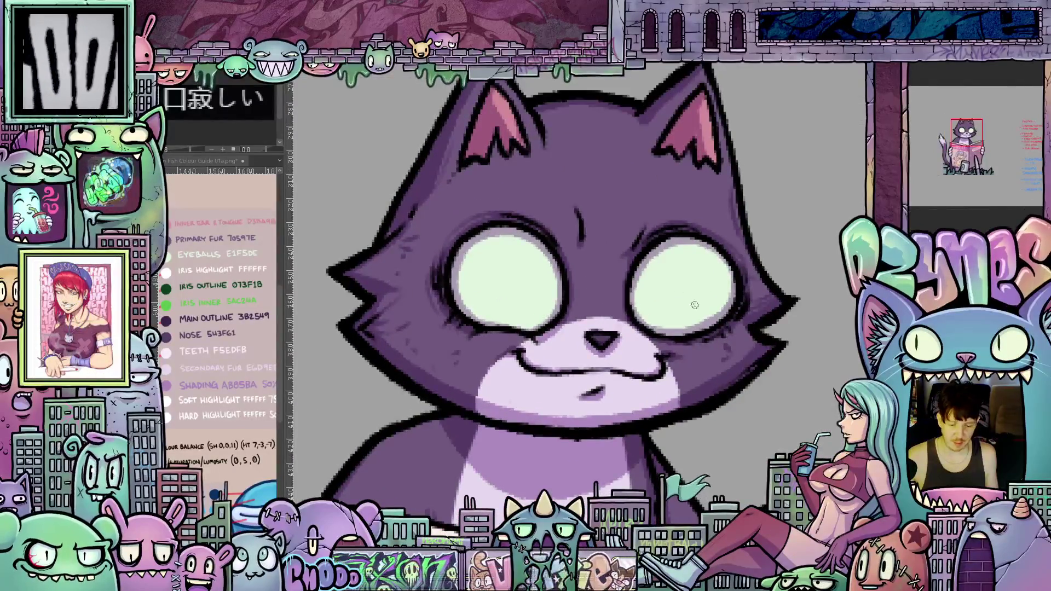
pyautogui.moveTo(526, 344); pyautogui.dragTo(559, 357)
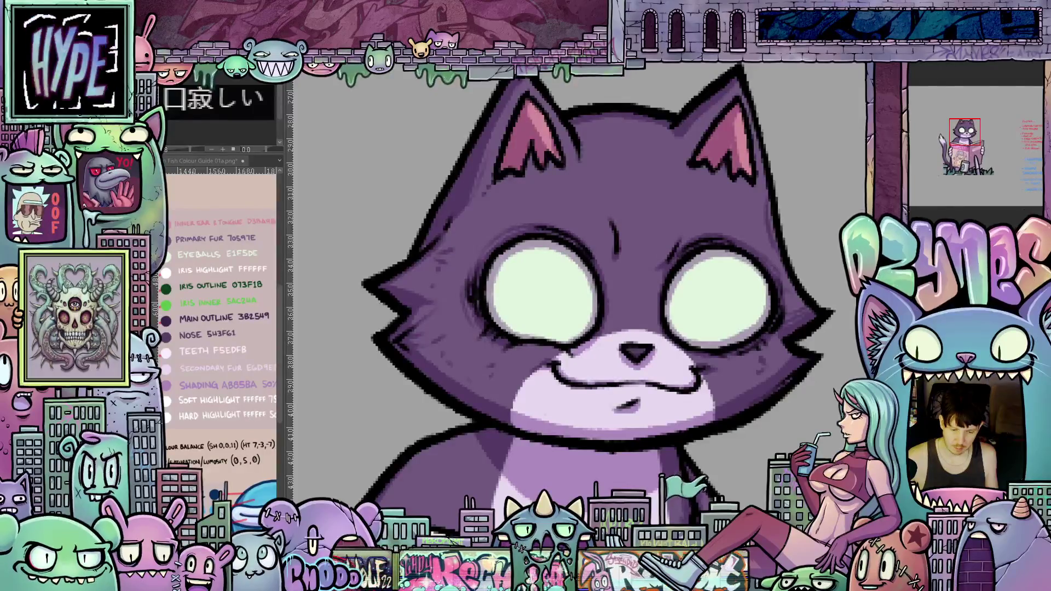
pyautogui.scroll(1, 576, 417)
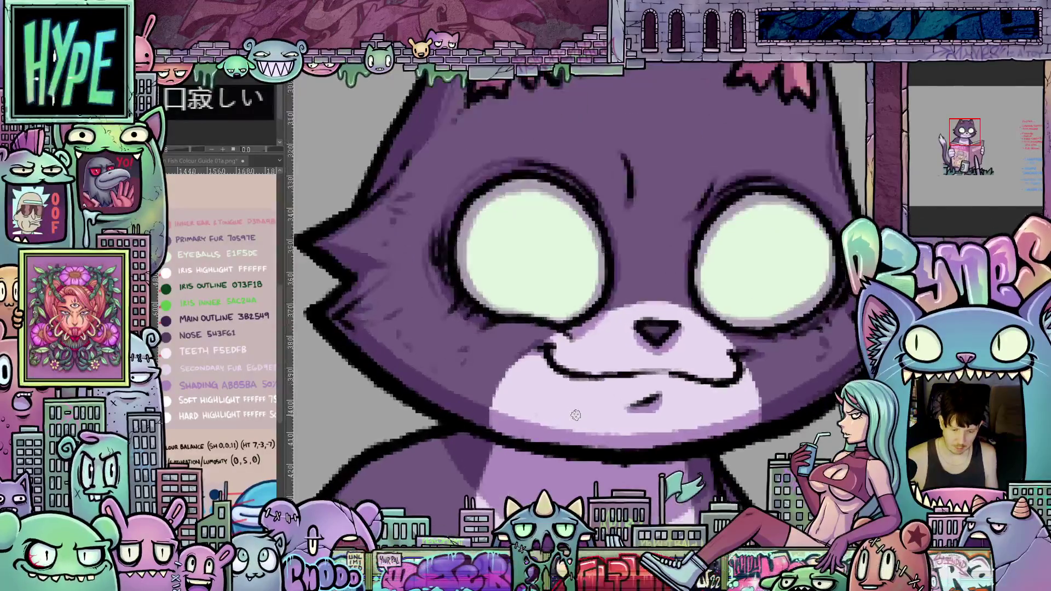
pyautogui.moveTo(576, 416); pyautogui.dragTo(783, 303)
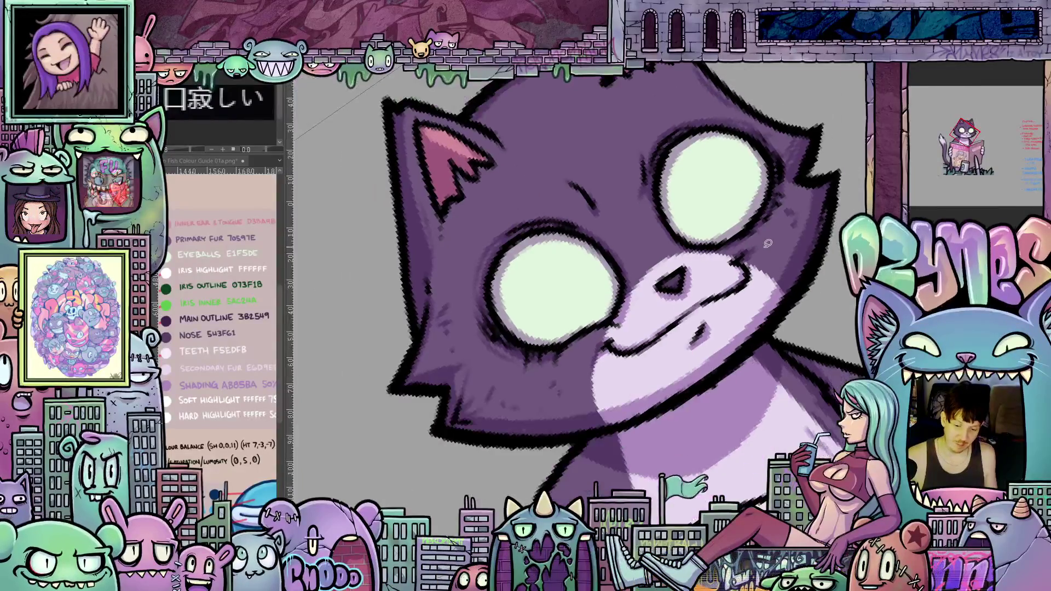
pyautogui.scroll(-3, 826, 123)
pyautogui.scroll(-2, 800, 307)
pyautogui.moveTo(801, 308)
pyautogui.mouseDown()
pyautogui.moveTo(796, 354)
pyautogui.moveTo(678, 327)
pyautogui.mouseUp()
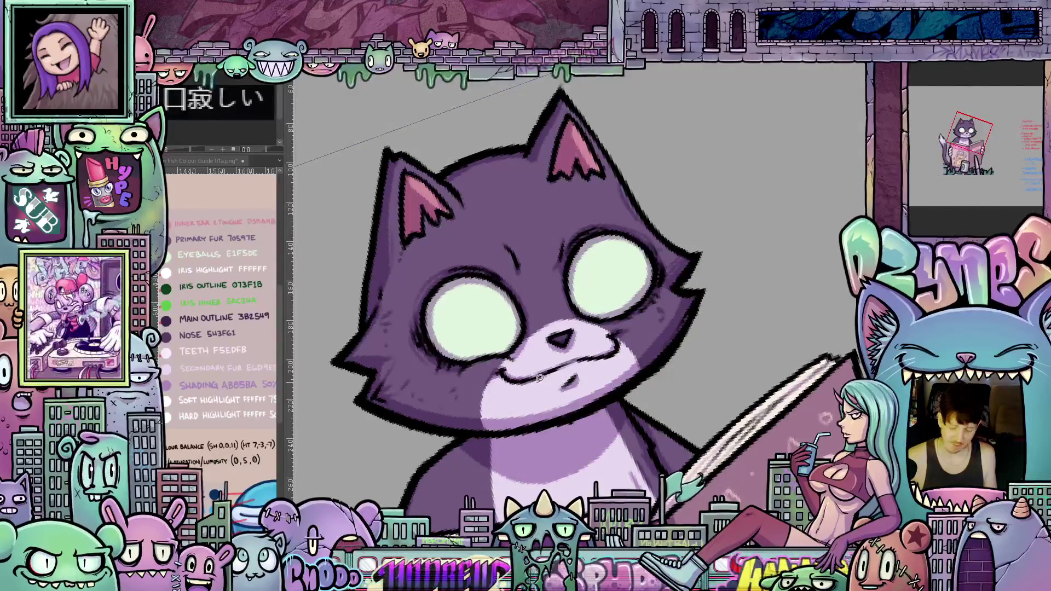
pyautogui.scroll(2, 575, 398)
pyautogui.scroll(2, 643, 402)
pyautogui.scroll(1, 644, 402)
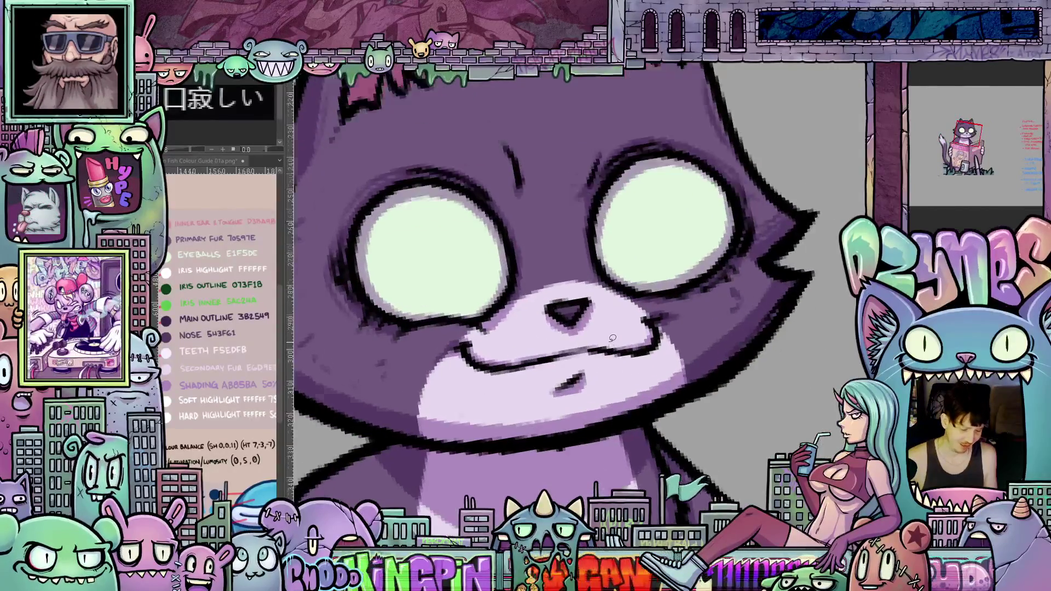
pyautogui.scroll(1, 639, 395)
pyautogui.scroll(1, 632, 382)
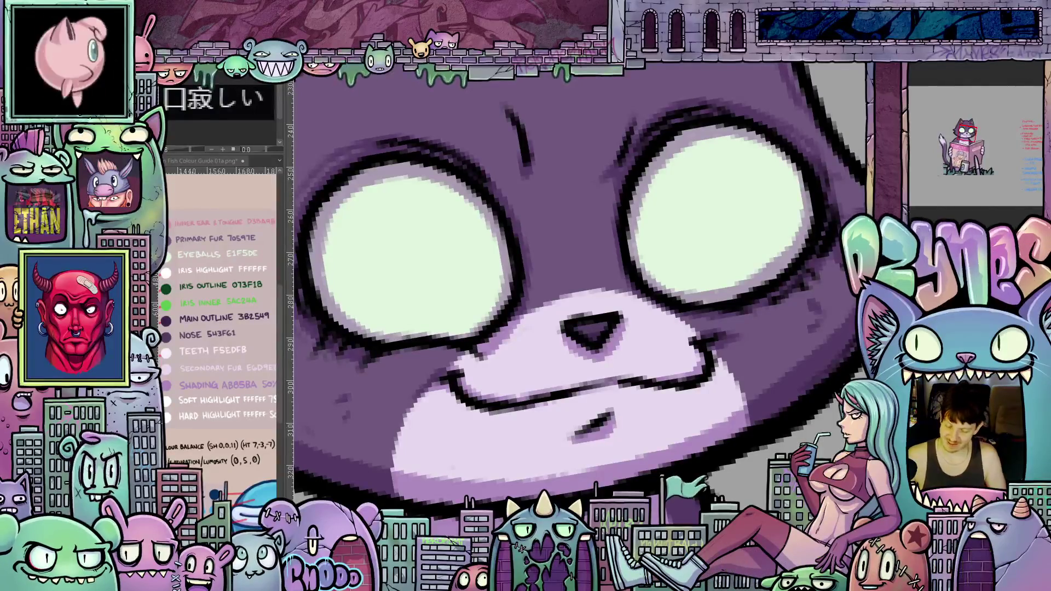
pyautogui.scroll(-2, 787, 424)
# Step: Pan to the cat's head and lasso-select the region around its mouth
pyautogui.moveTo(790, 369); pyautogui.dragTo(723, 374)
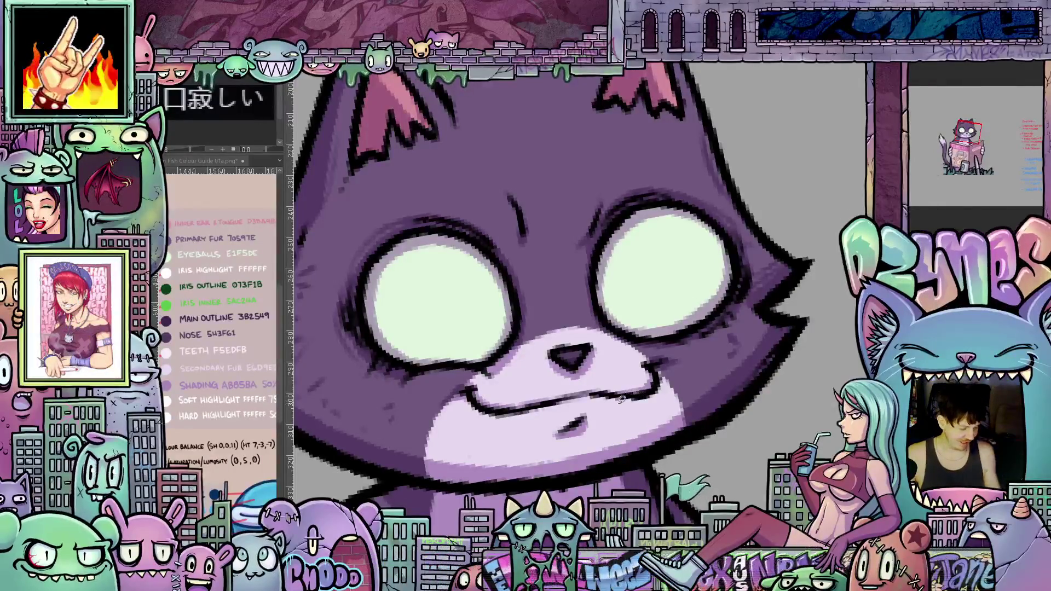
pyautogui.scroll(1, 579, 421)
pyautogui.scroll(1, 591, 415)
pyautogui.scroll(1, 673, 399)
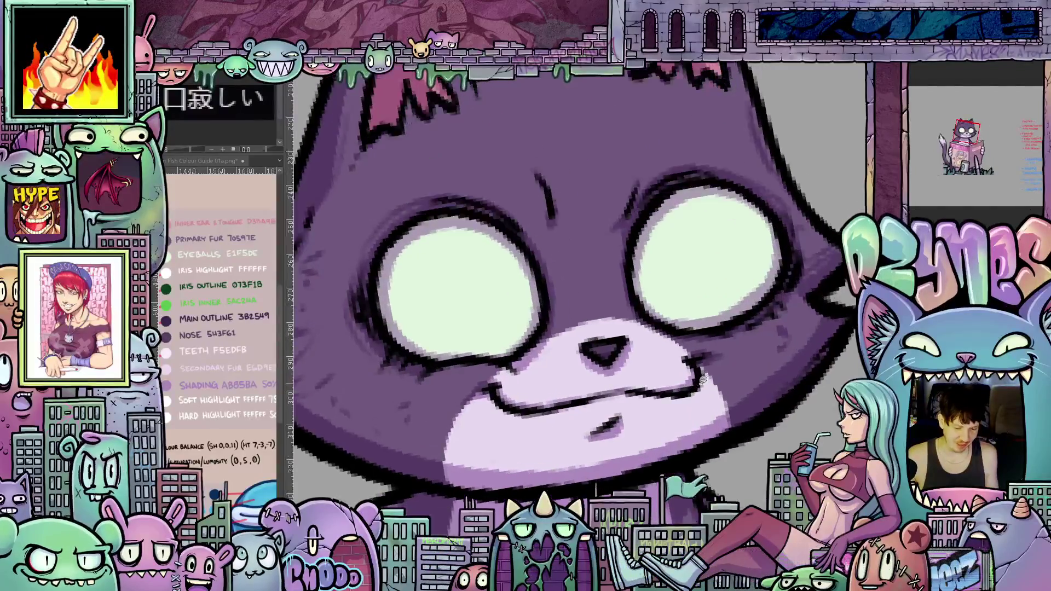
pyautogui.scroll(1, 708, 392)
pyautogui.scroll(-2, 707, 390)
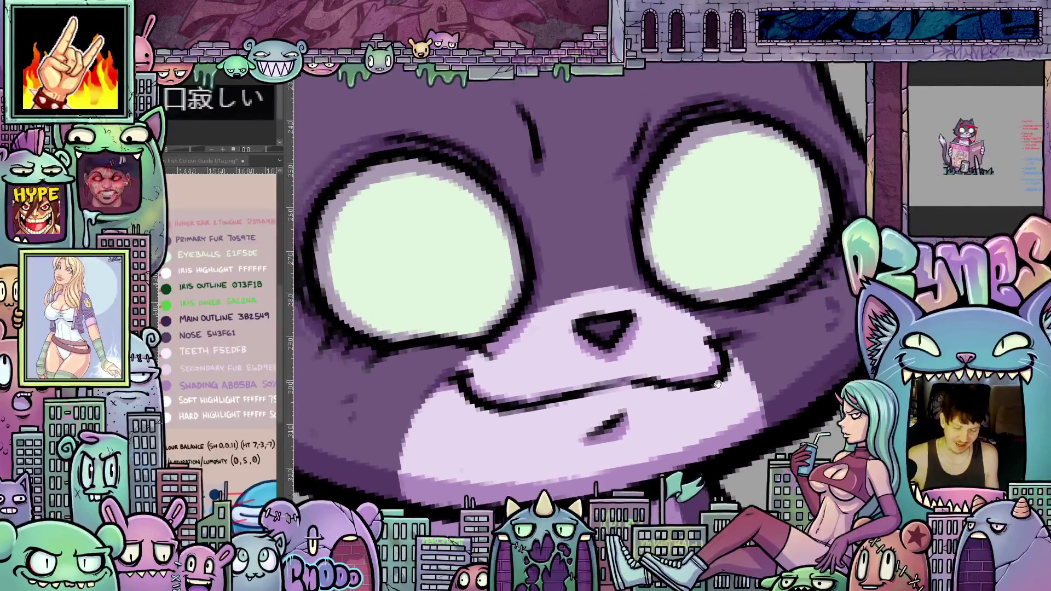
pyautogui.scroll(2, 708, 391)
pyautogui.scroll(1, 724, 399)
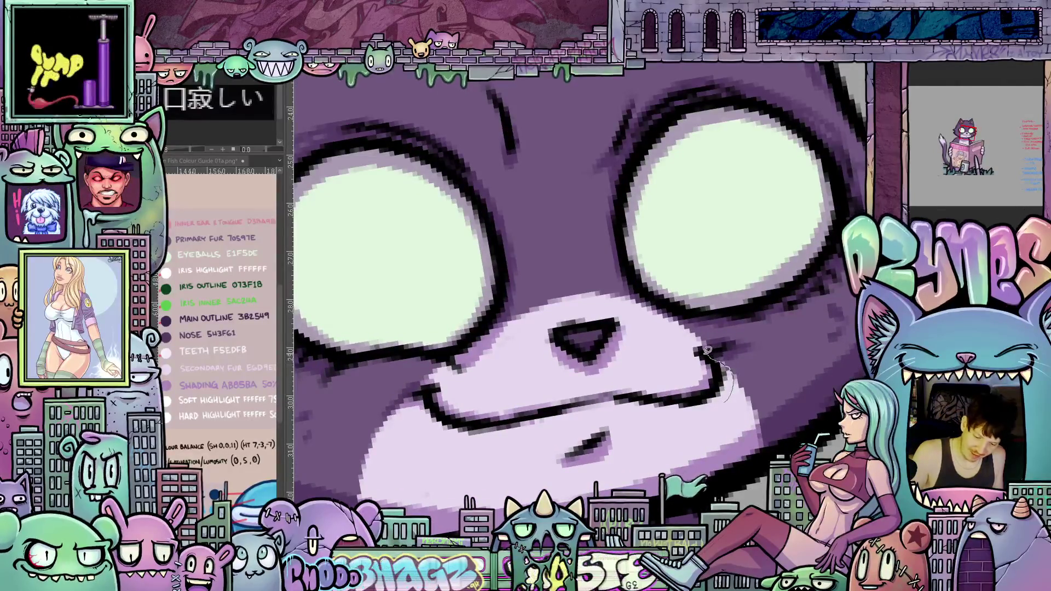
pyautogui.moveTo(709, 351)
pyautogui.mouseDown()
pyautogui.moveTo(429, 394)
pyautogui.moveTo(713, 406)
pyautogui.moveTo(702, 417)
pyautogui.mouseUp()
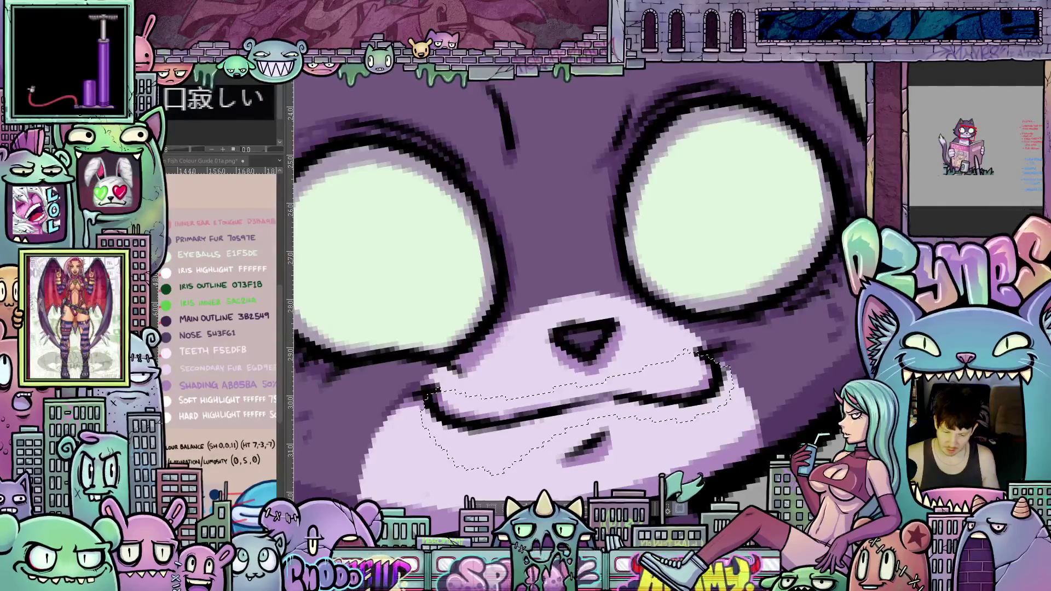
# Step: Darken and narrow the eyes with heavy upper lids, then clear the mouth selection
pyautogui.hotkey('ctrl', 'z')
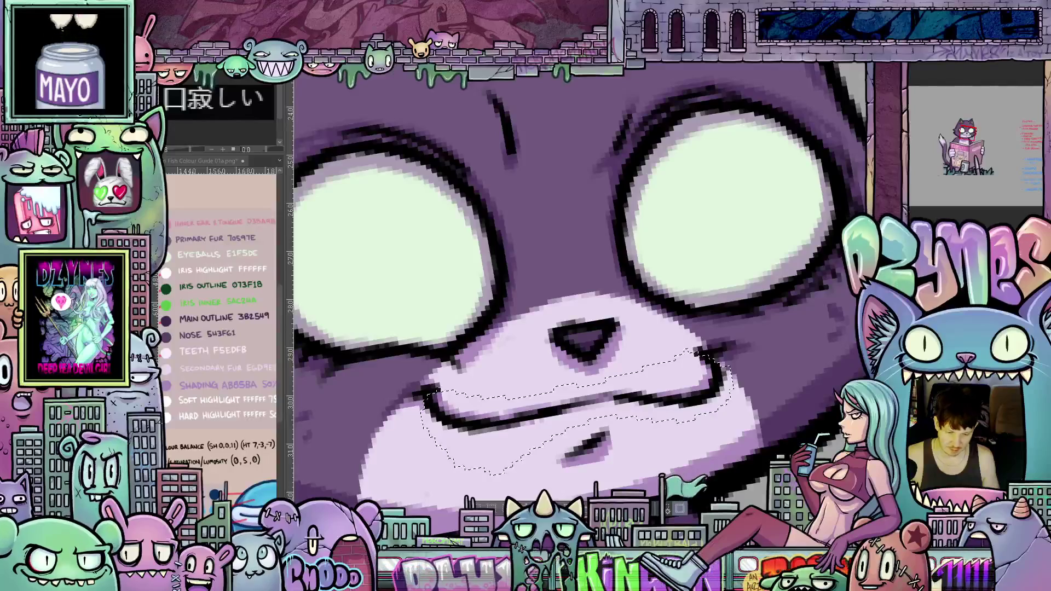
pyautogui.hotkey('ctrl', 'z')
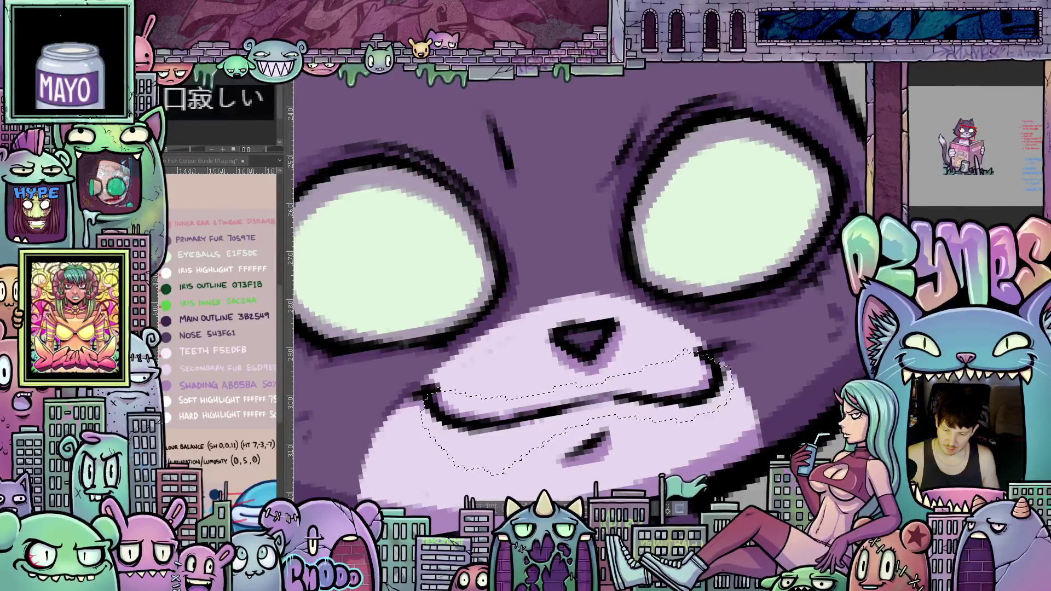
pyautogui.hotkey('ctrl', 'z')
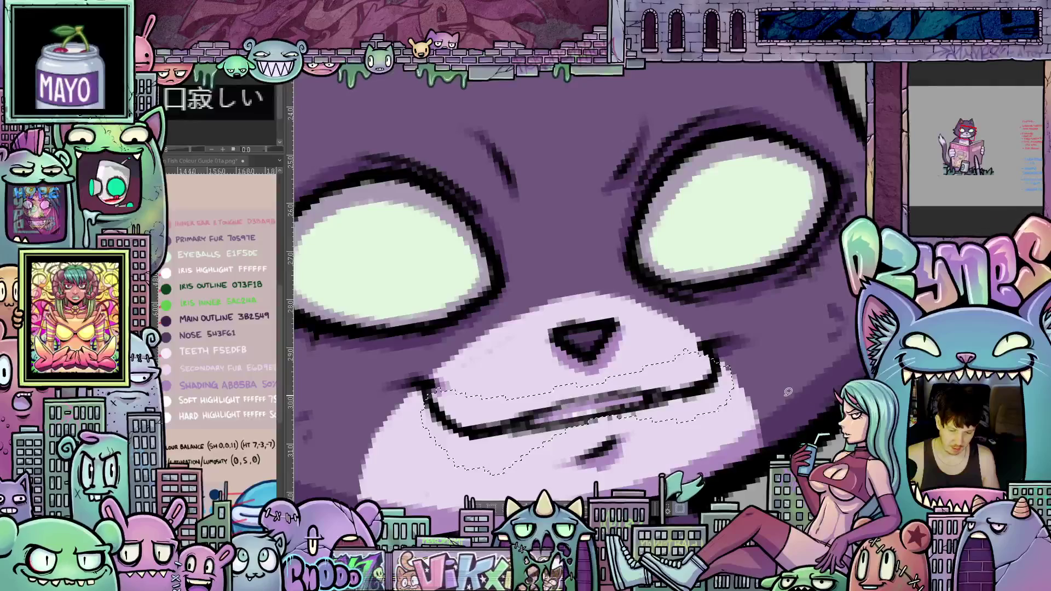
pyautogui.hotkey('ctrl', 'd')
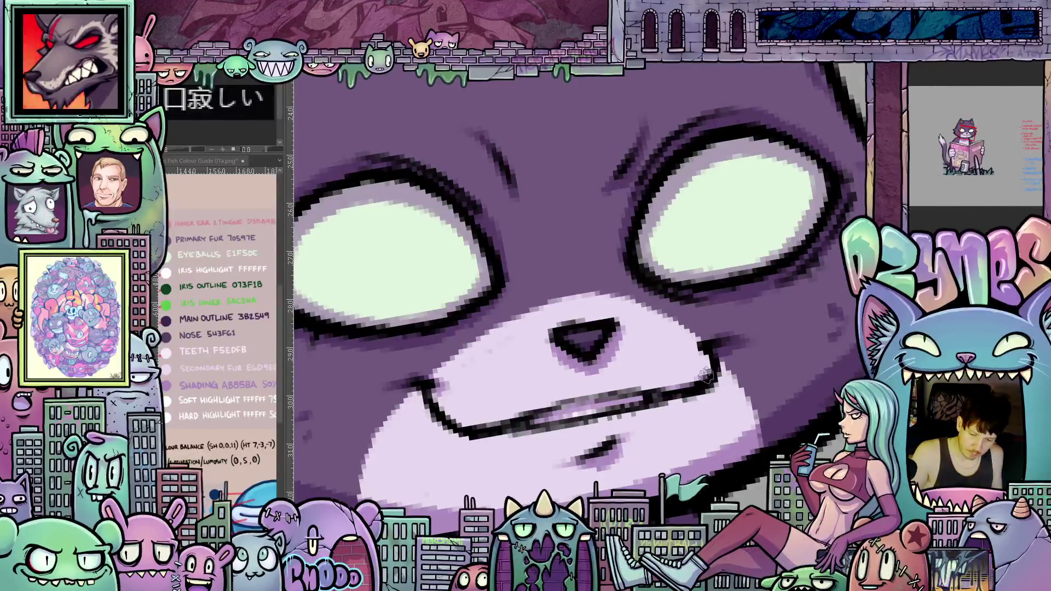
pyautogui.moveTo(716, 416); pyautogui.dragTo(589, 481)
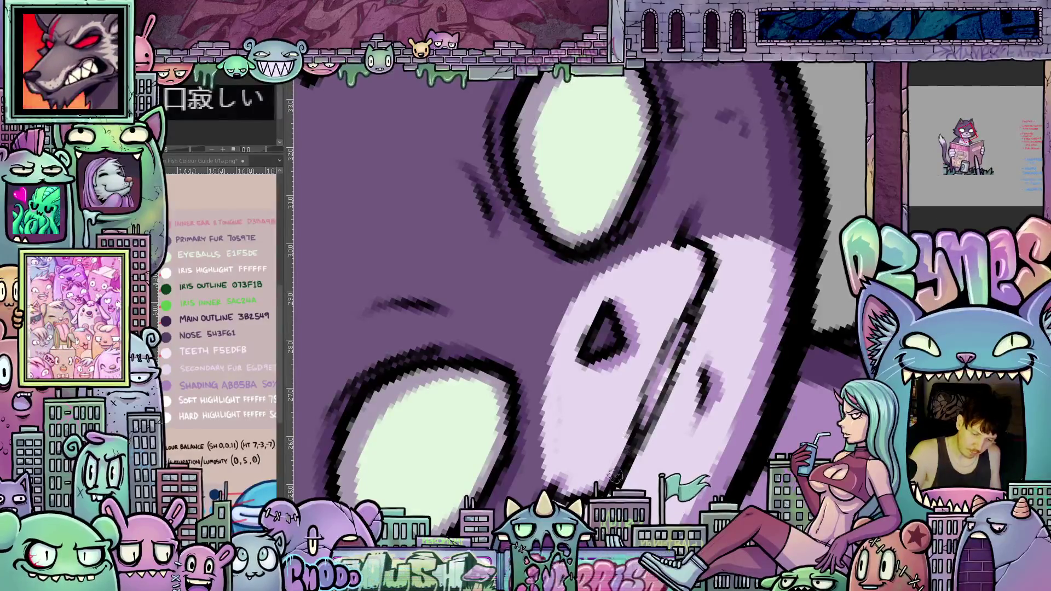
pyautogui.moveTo(639, 428); pyautogui.dragTo(723, 386)
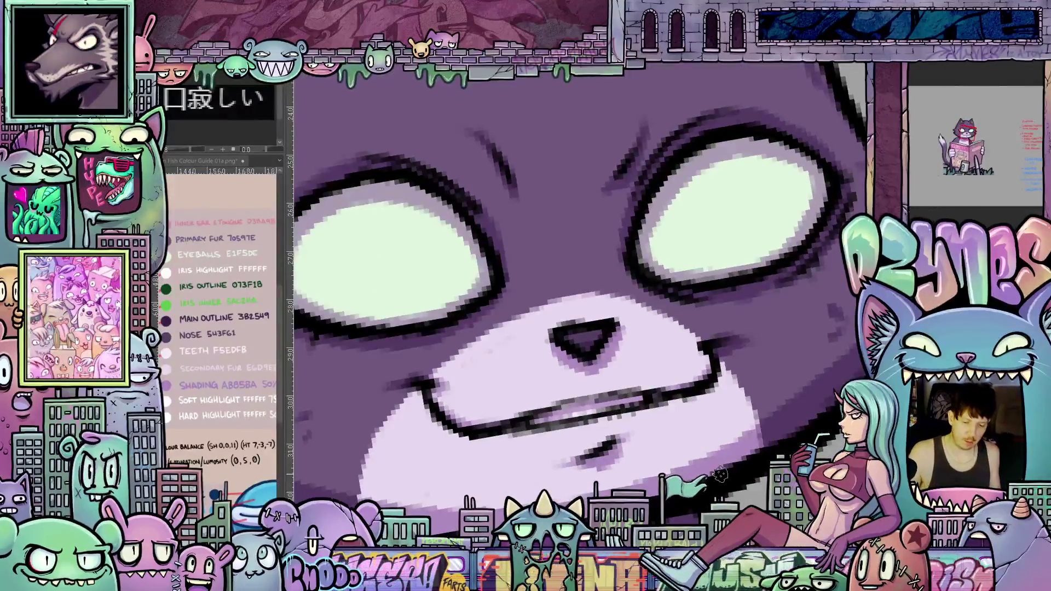
pyautogui.scroll(-5, 719, 475)
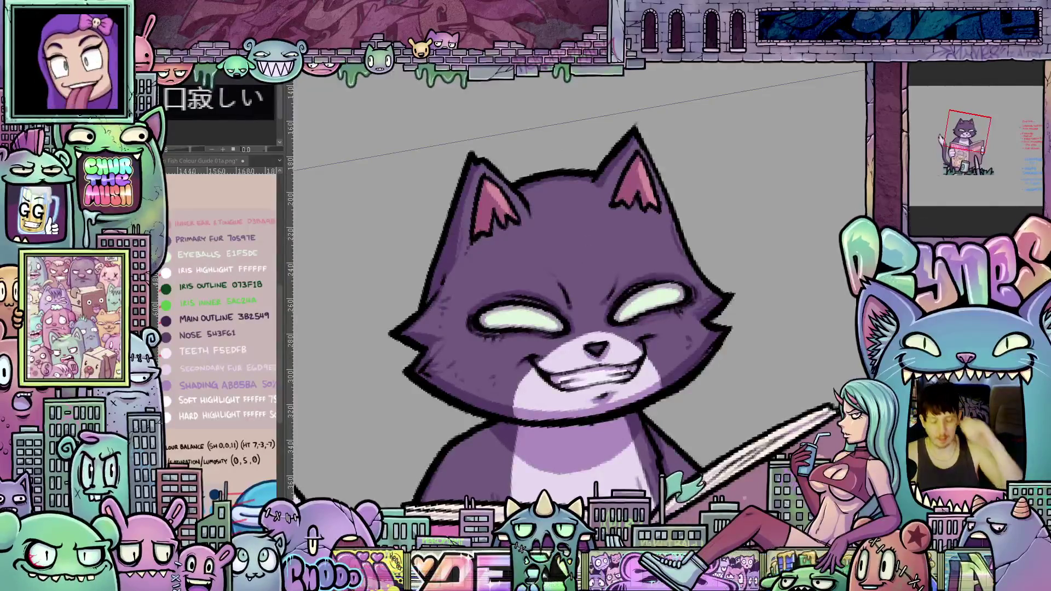
pyautogui.scroll(-1, 762, 345)
# Step: Straighten the view and recentre it on the pink magazine
pyautogui.moveTo(784, 337)
pyautogui.mouseDown()
pyautogui.moveTo(767, 314)
pyautogui.moveTo(667, 355)
pyautogui.moveTo(671, 344)
pyautogui.mouseUp()
pyautogui.scroll(-2, 729, 345)
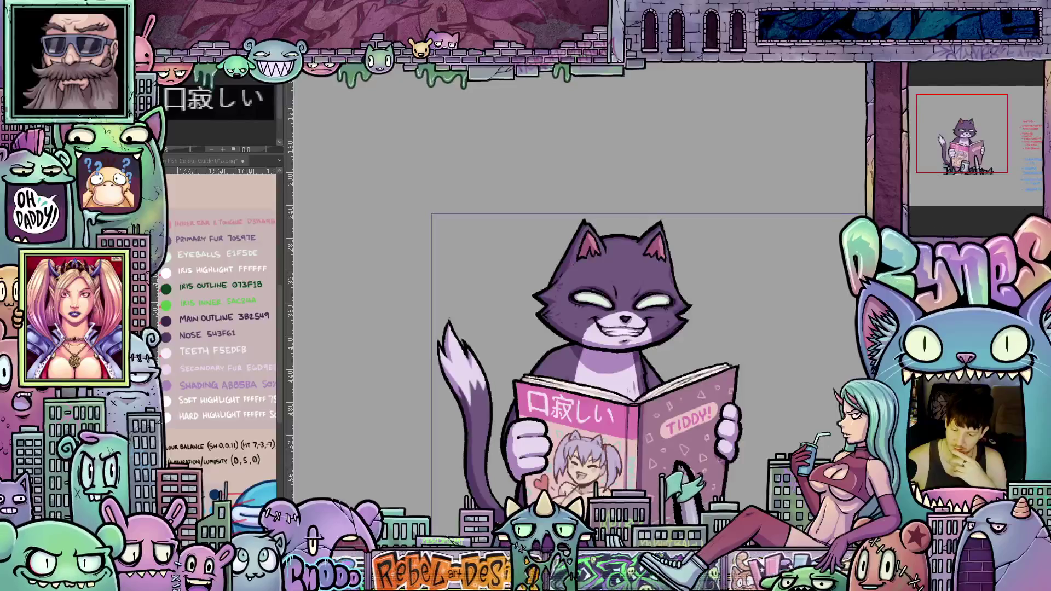
pyautogui.scroll(-2, 649, 361)
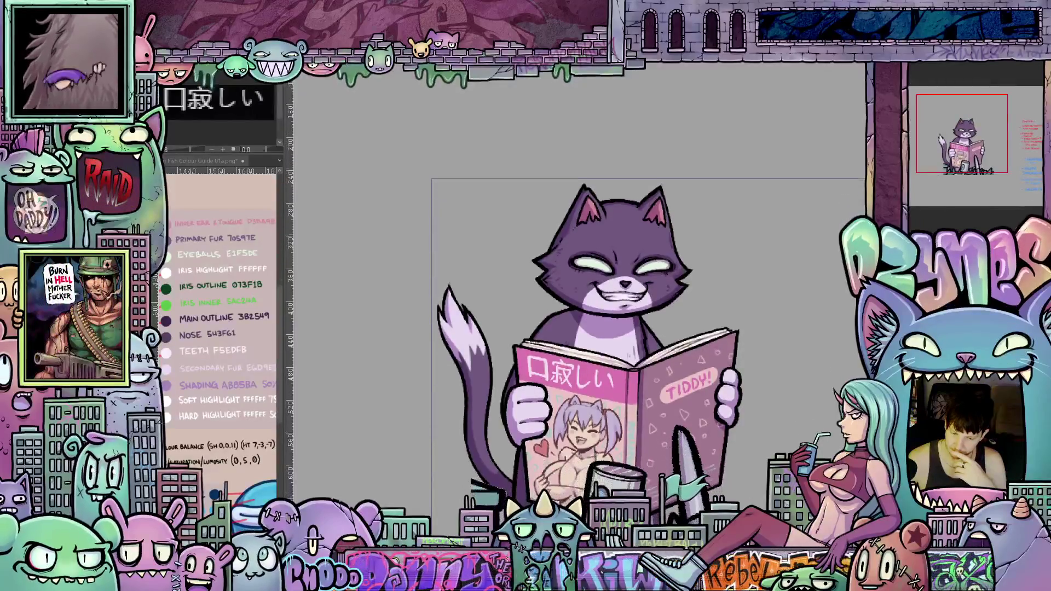
pyautogui.scroll(-1, 650, 353)
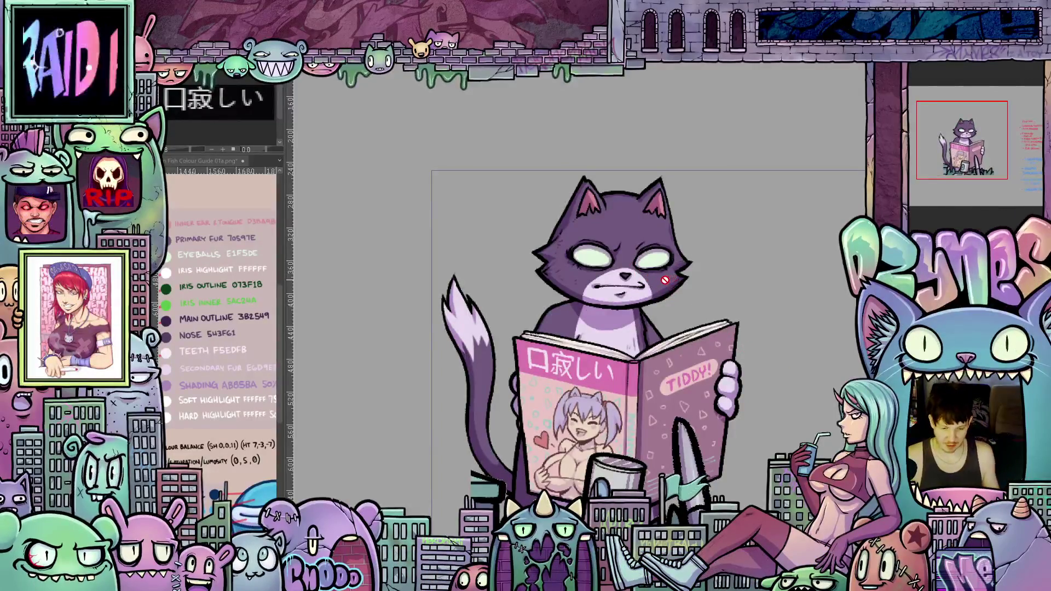
pyautogui.scroll(2, 649, 268)
pyautogui.scroll(2, 649, 269)
pyautogui.scroll(2, 649, 268)
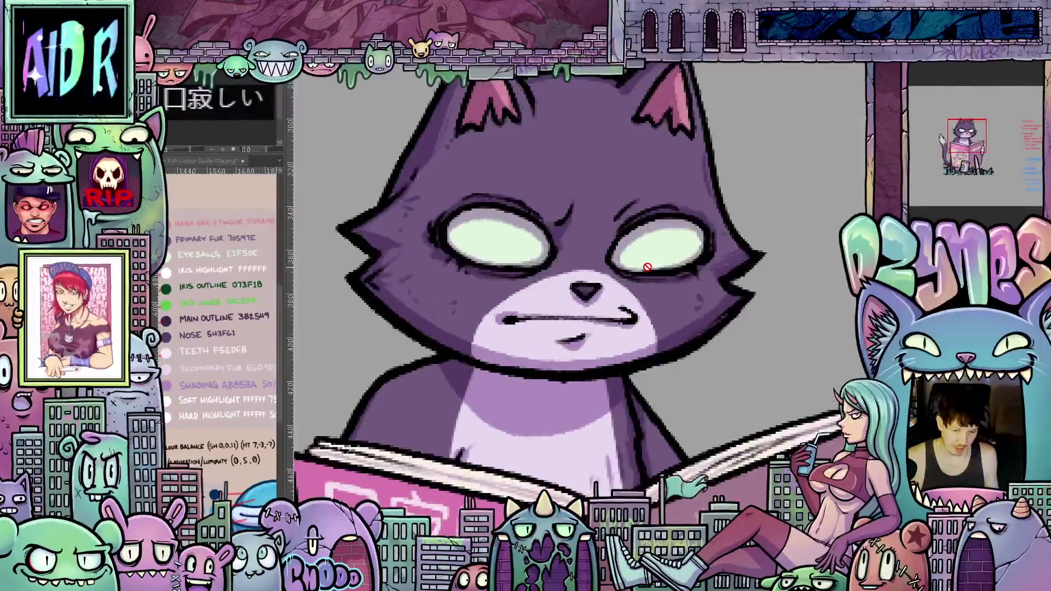
pyautogui.scroll(2, 649, 268)
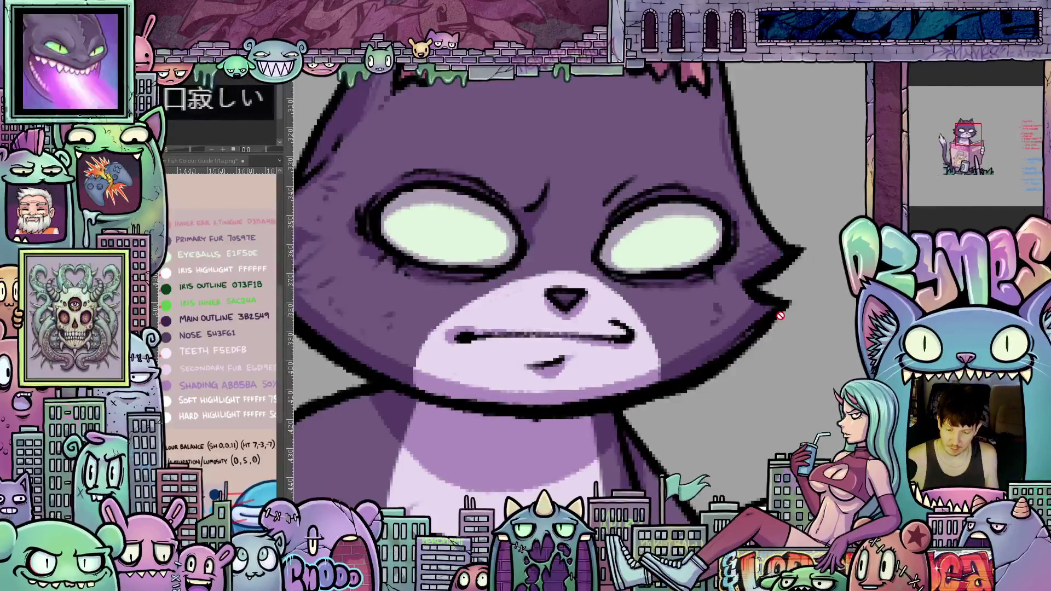
pyautogui.scroll(-5, 781, 314)
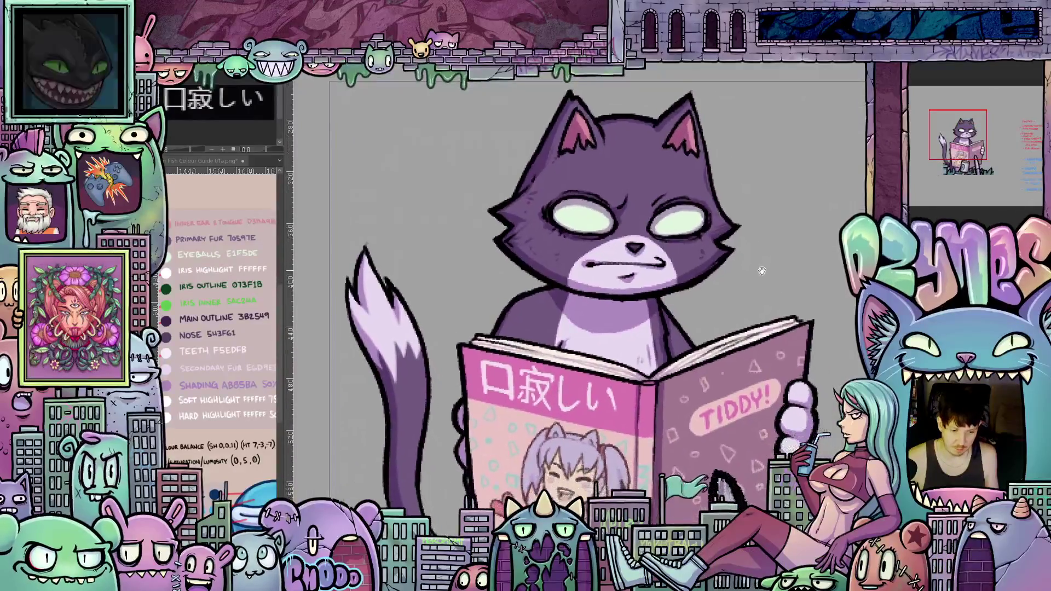
pyautogui.moveTo(761, 272); pyautogui.dragTo(745, 299)
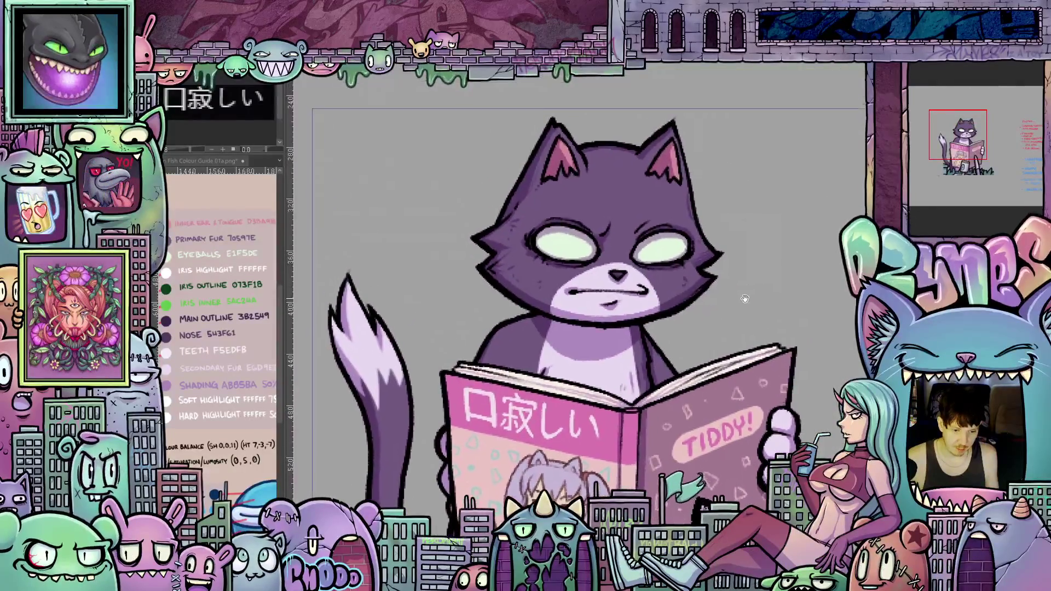
pyautogui.scroll(1, 668, 290)
pyautogui.scroll(2, 763, 348)
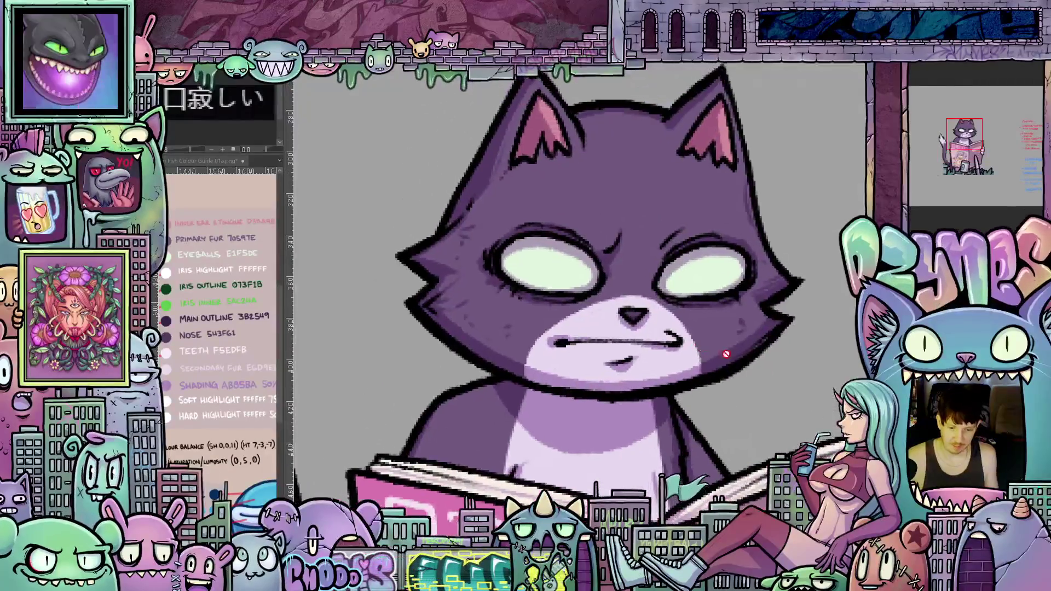
pyautogui.scroll(1, 763, 349)
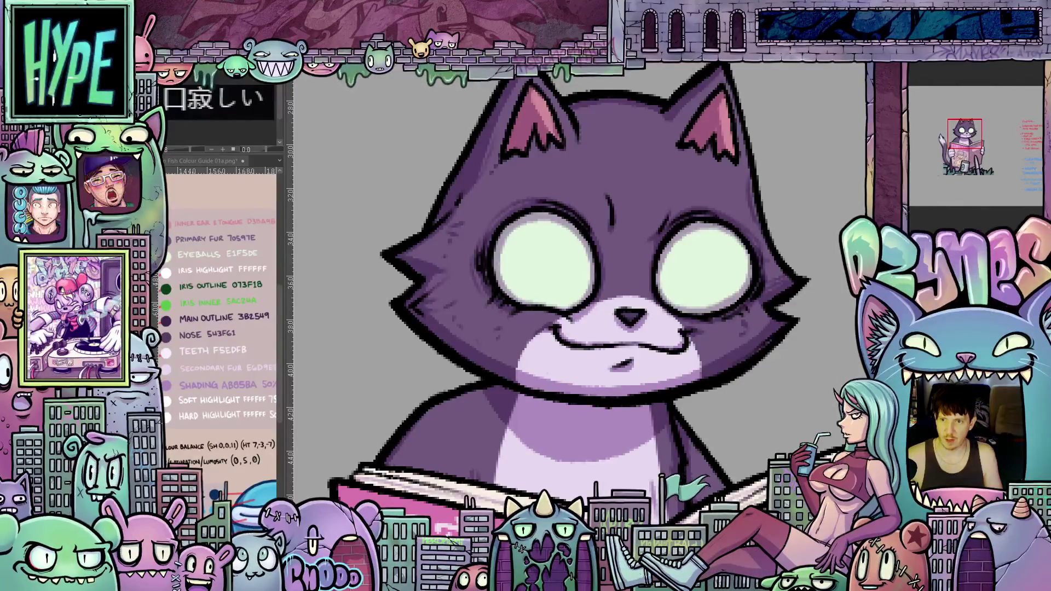
pyautogui.scroll(-3, 616, 444)
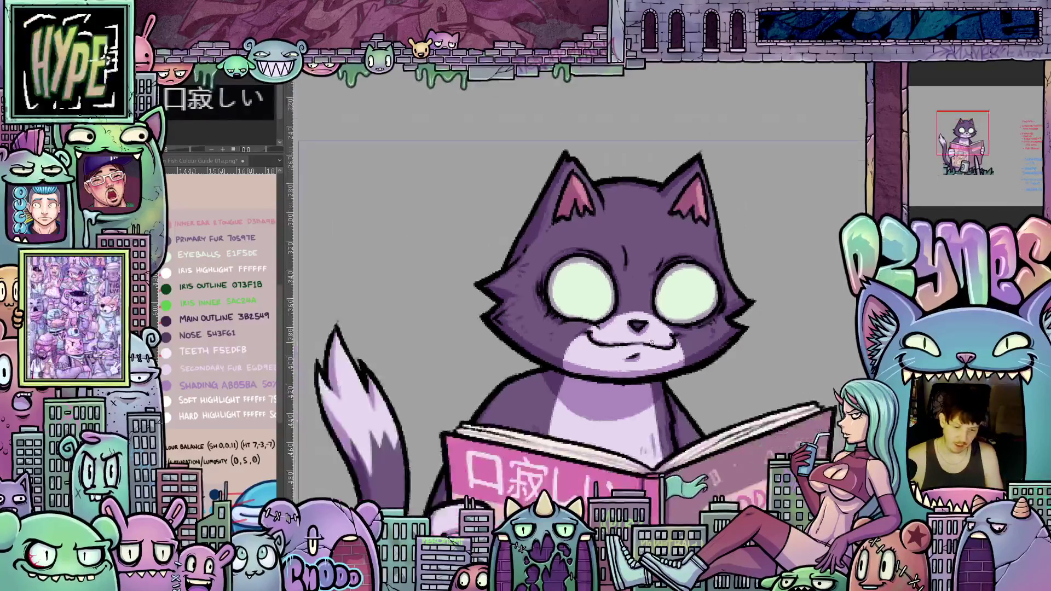
pyautogui.scroll(-3, 640, 394)
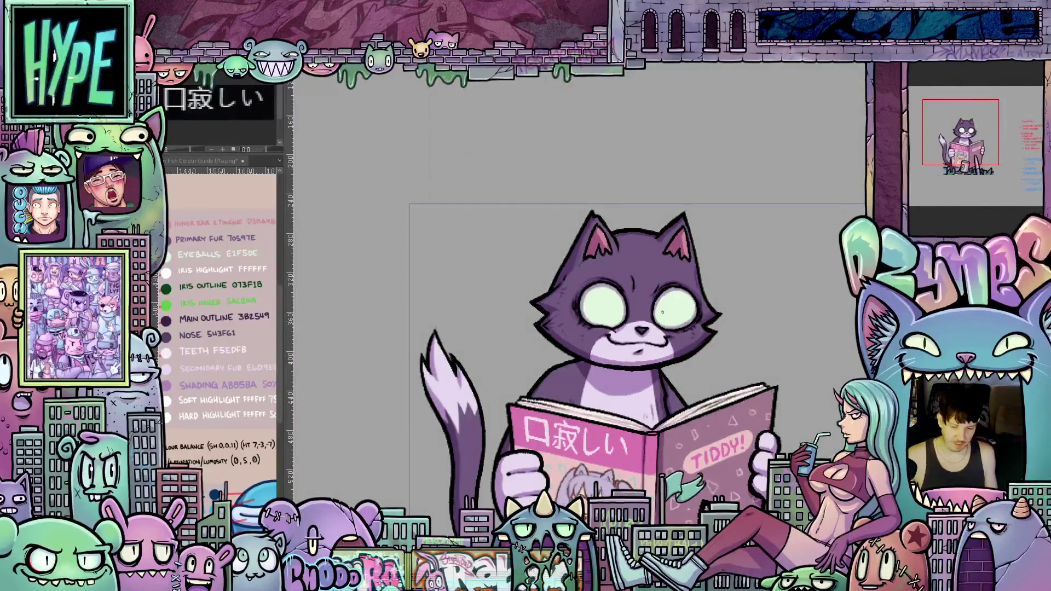
pyautogui.scroll(1, 663, 313)
pyautogui.scroll(1, 739, 362)
pyautogui.scroll(1, 773, 378)
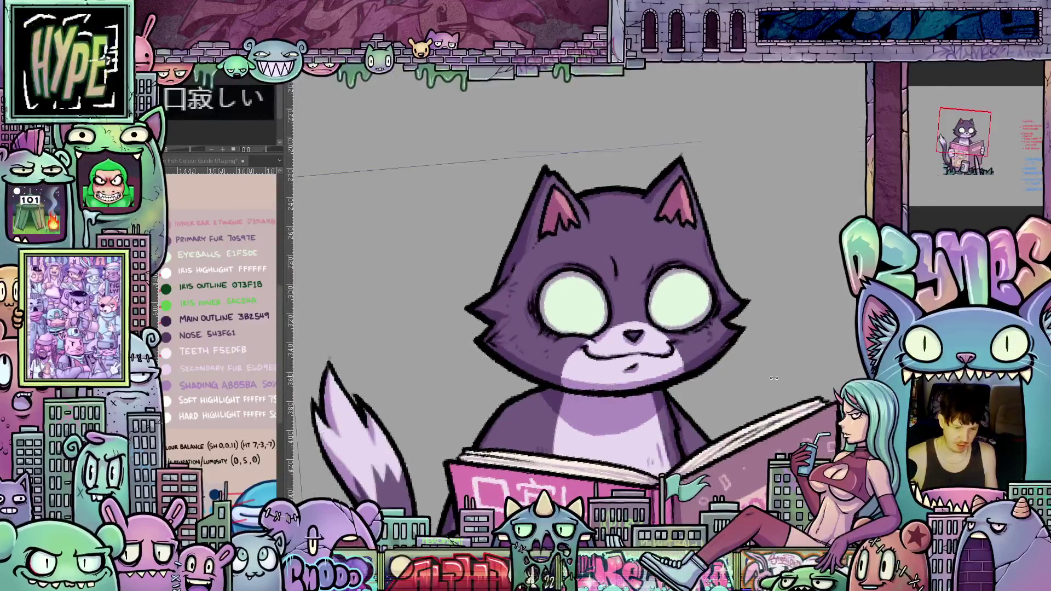
pyautogui.scroll(-1, 774, 378)
pyautogui.scroll(-1, 774, 379)
pyautogui.scroll(-1, 774, 379)
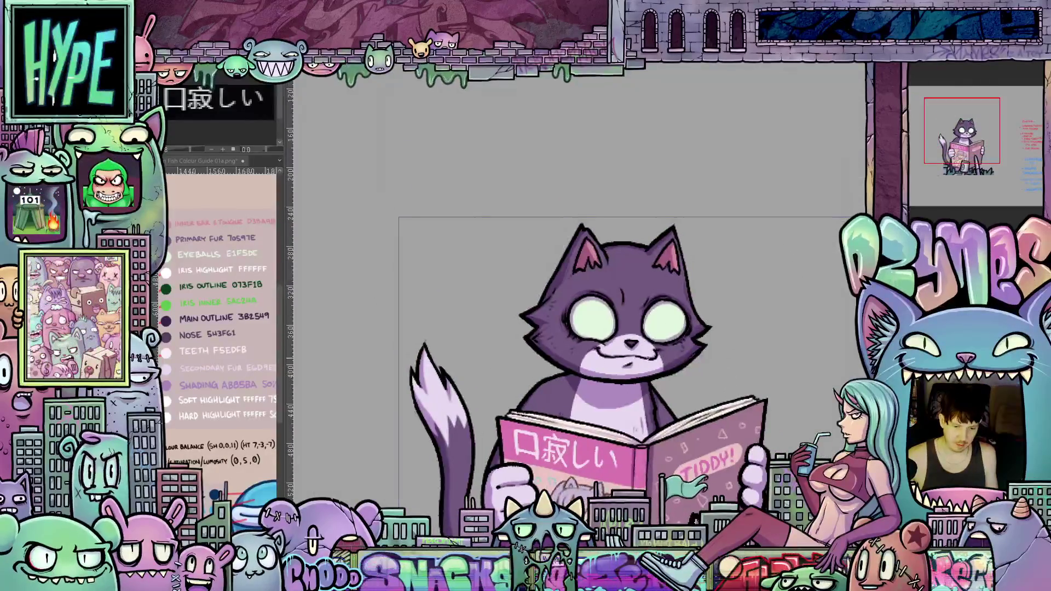
pyautogui.scroll(1, 623, 322)
pyautogui.scroll(1, 624, 322)
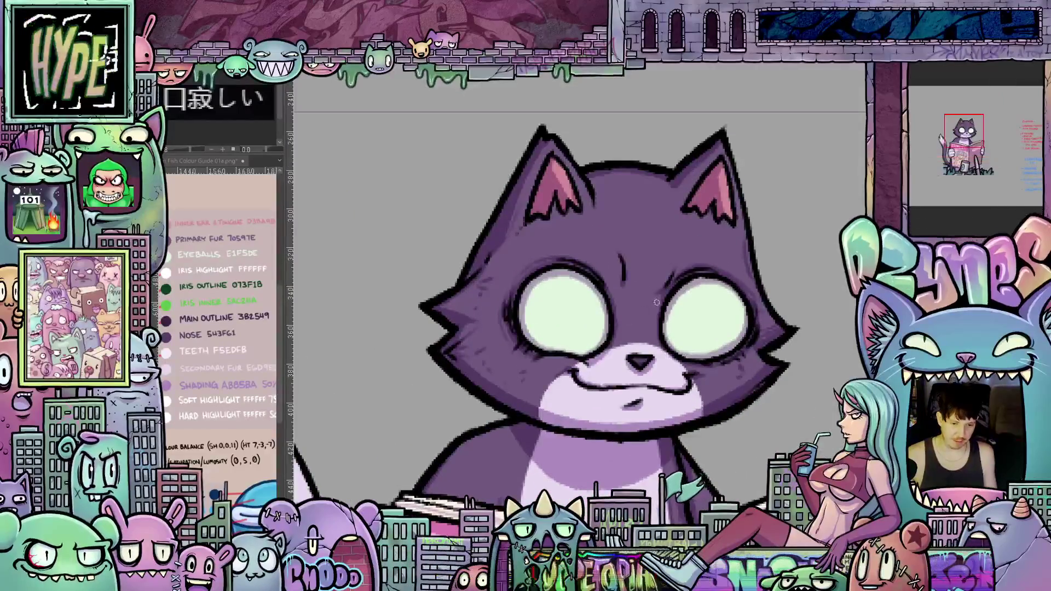
pyautogui.scroll(-1, 699, 212)
pyautogui.scroll(-1, 698, 217)
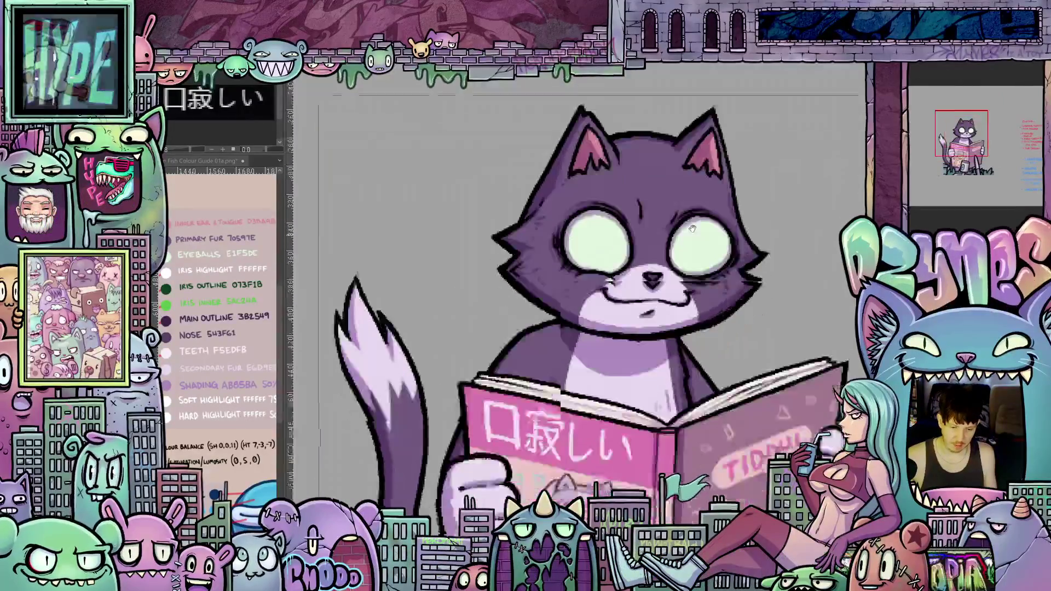
pyautogui.scroll(-1, 693, 224)
pyautogui.moveTo(693, 225); pyautogui.dragTo(677, 243)
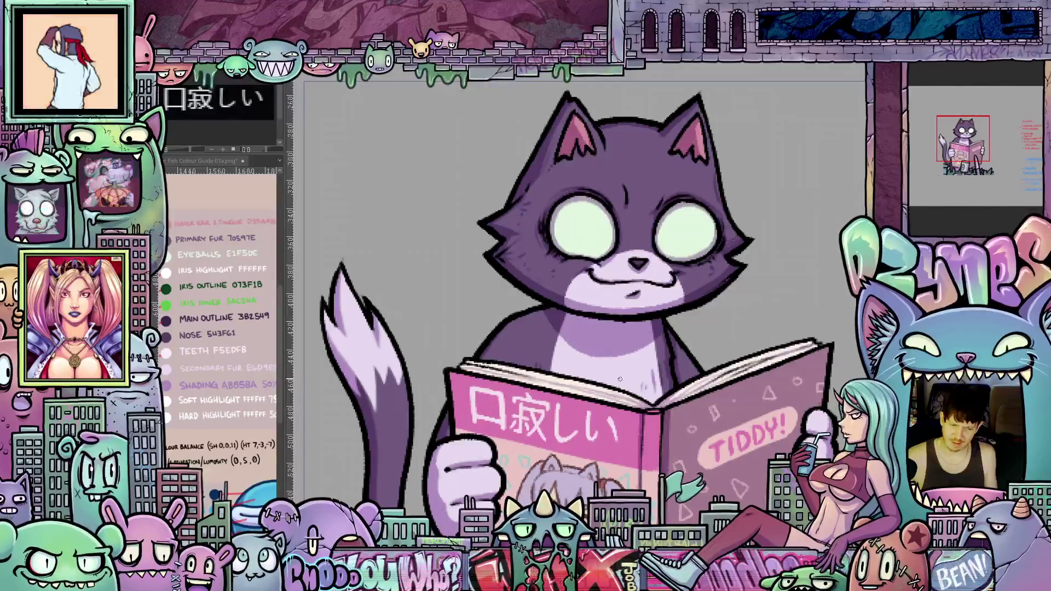
pyautogui.scroll(-1, 630, 341)
pyautogui.scroll(-1, 629, 342)
pyautogui.scroll(-1, 629, 355)
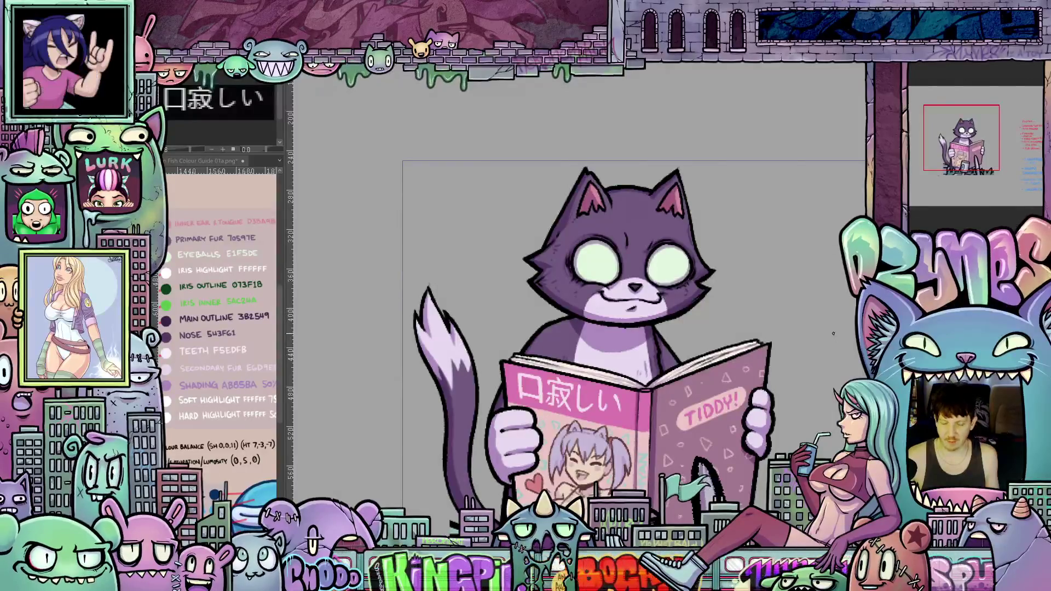
pyautogui.moveTo(833, 332)
pyautogui.mouseDown()
pyautogui.moveTo(747, 328)
pyautogui.moveTo(770, 250)
pyautogui.mouseUp()
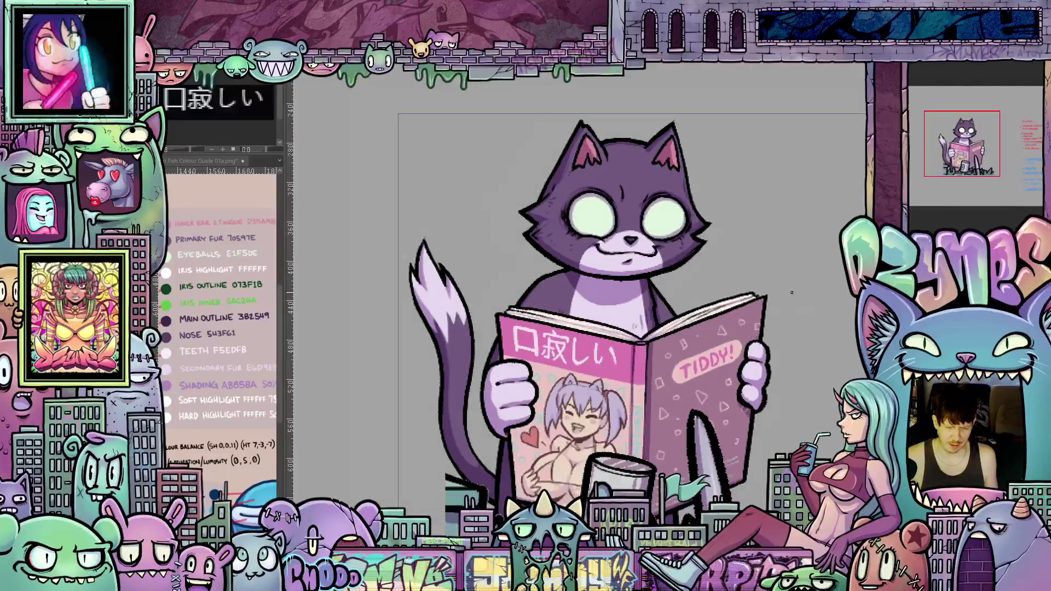
pyautogui.scroll(-1, 783, 286)
pyautogui.scroll(1, 776, 255)
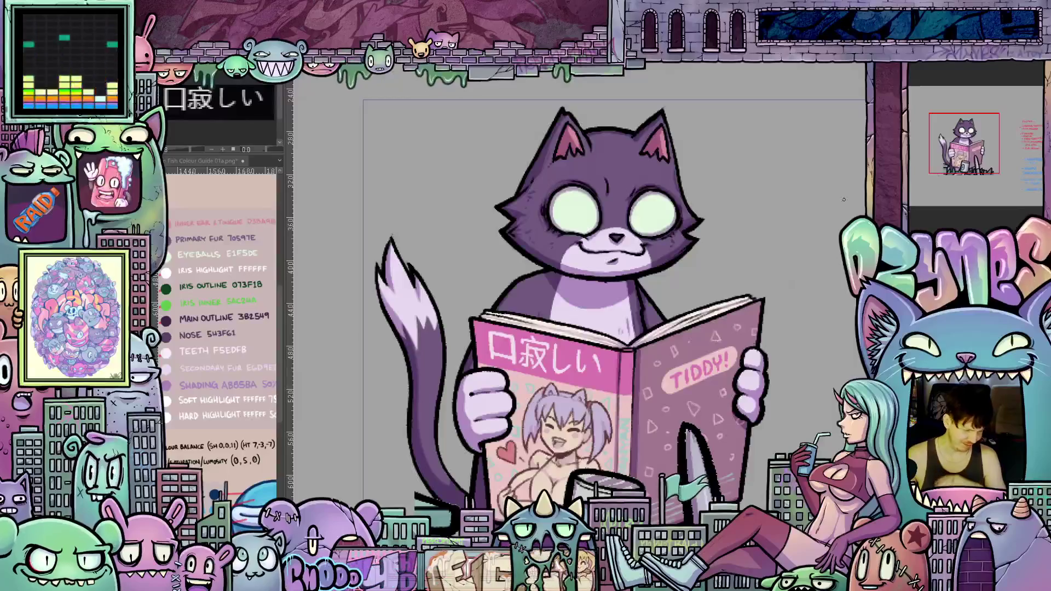
pyautogui.scroll(-2, 761, 246)
pyautogui.scroll(2, 761, 245)
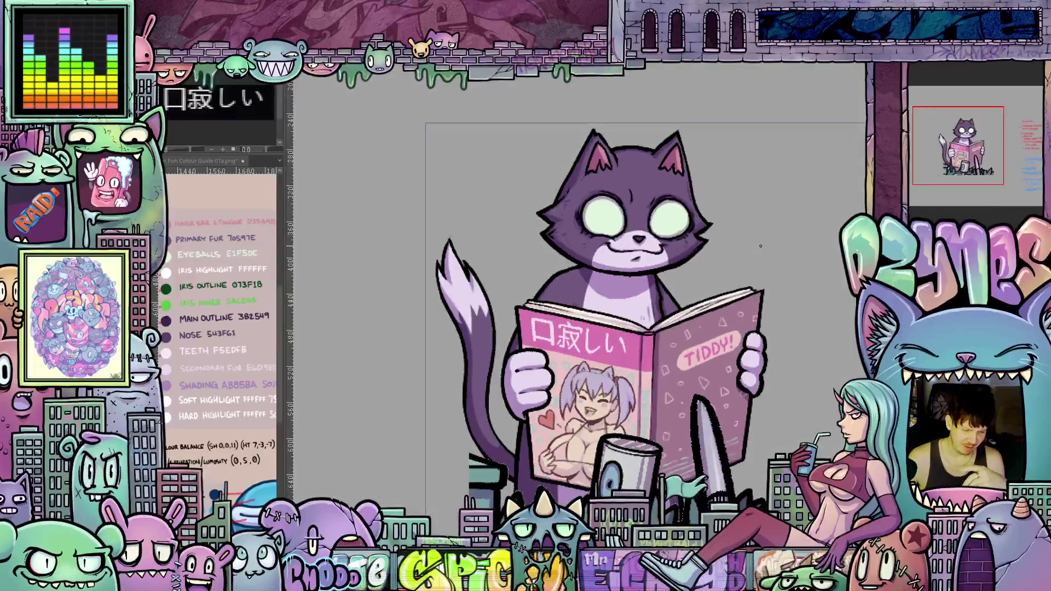
pyautogui.scroll(1, 761, 246)
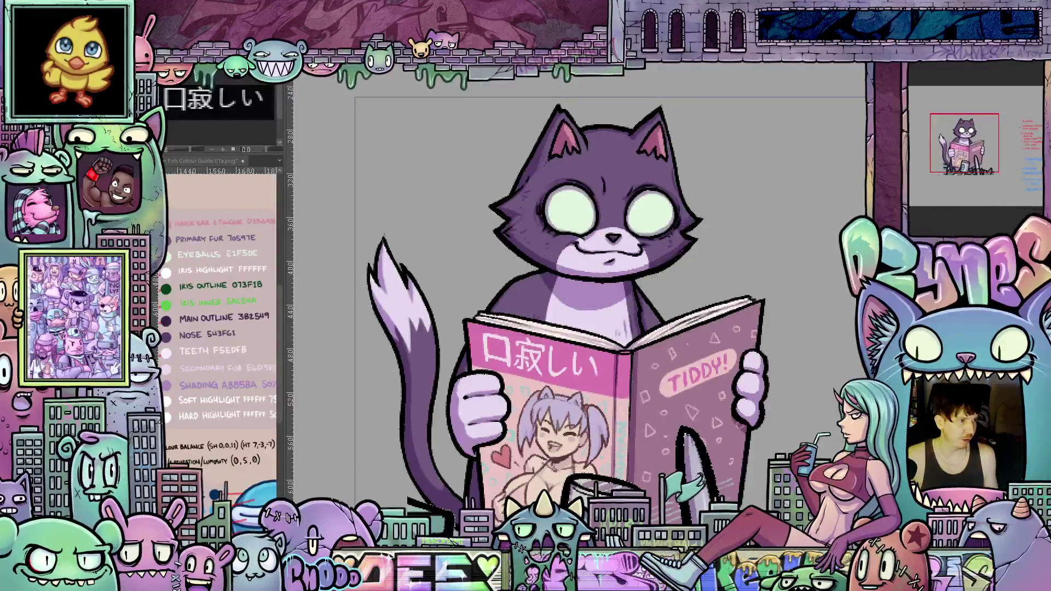
pyautogui.scroll(-3, 673, 300)
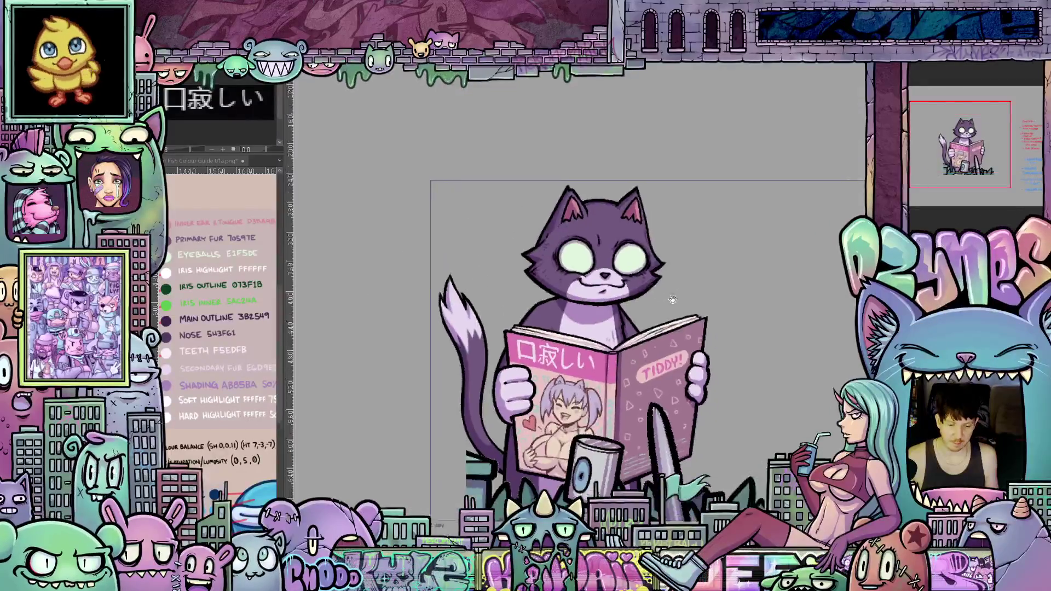
pyautogui.moveTo(673, 300); pyautogui.dragTo(646, 293)
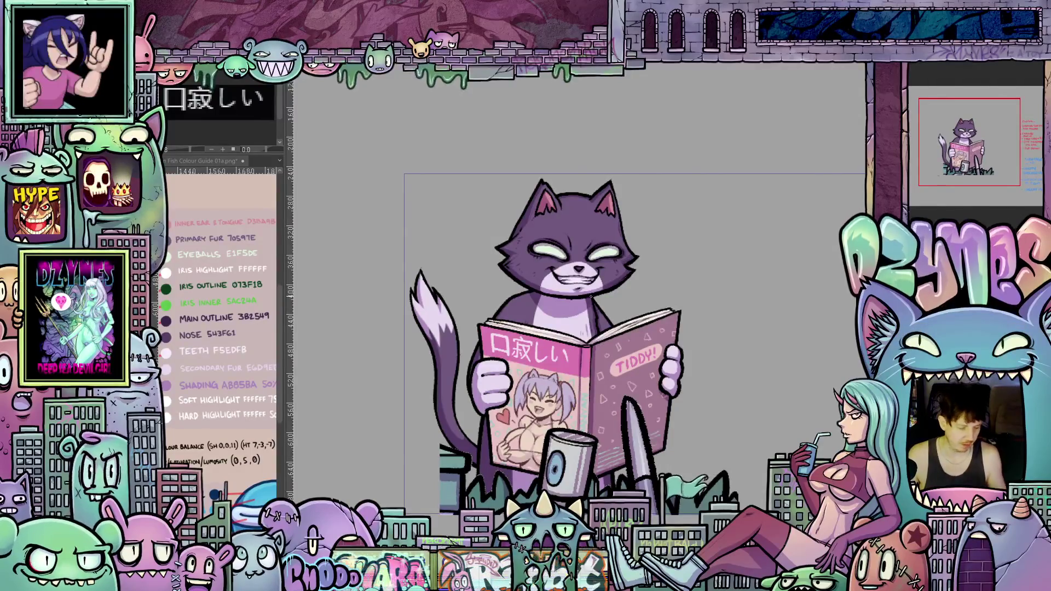
pyautogui.scroll(3, 591, 295)
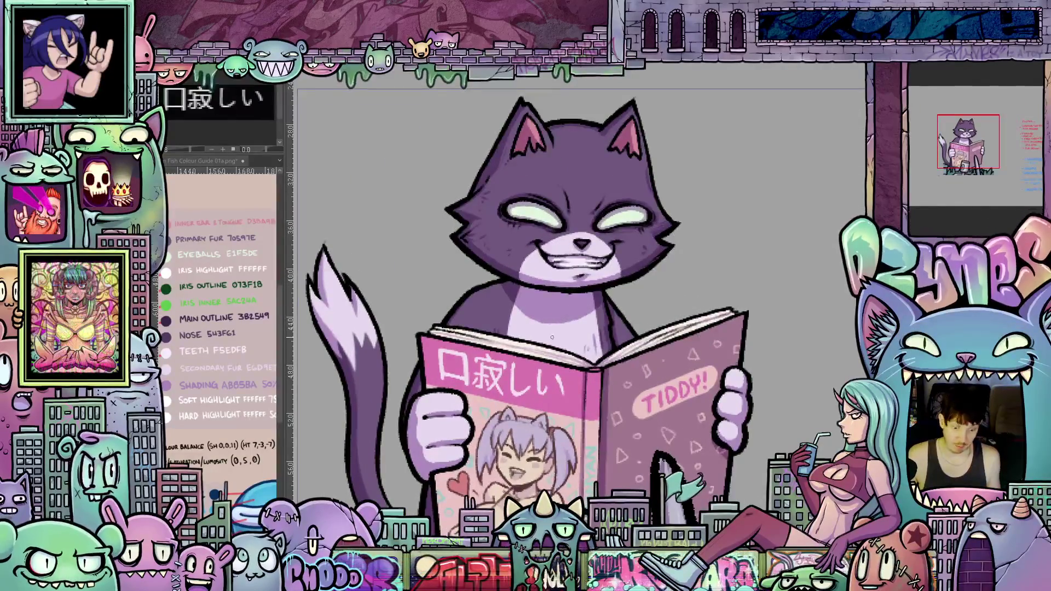
pyautogui.moveTo(553, 336)
pyautogui.mouseDown()
pyautogui.moveTo(468, 314)
pyautogui.moveTo(635, 370)
pyautogui.mouseUp()
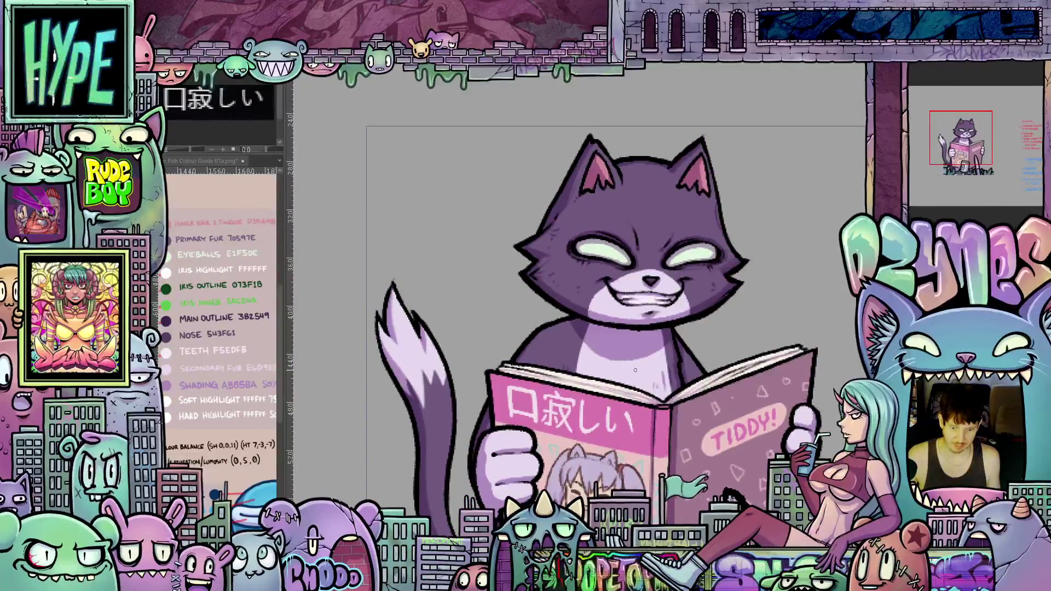
pyautogui.scroll(-3, 390, 310)
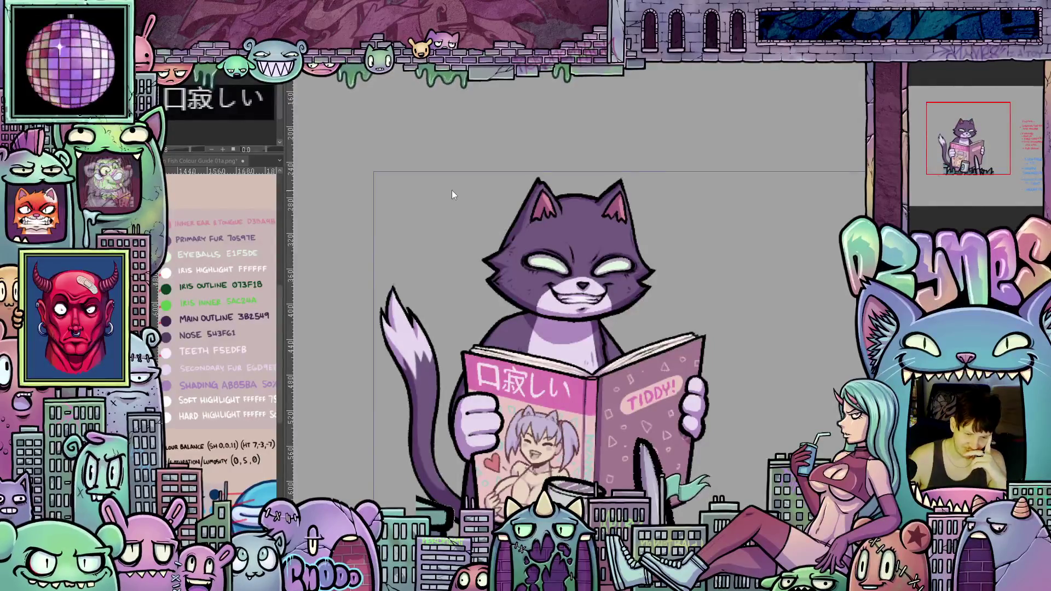
pyautogui.scroll(1, 460, 192)
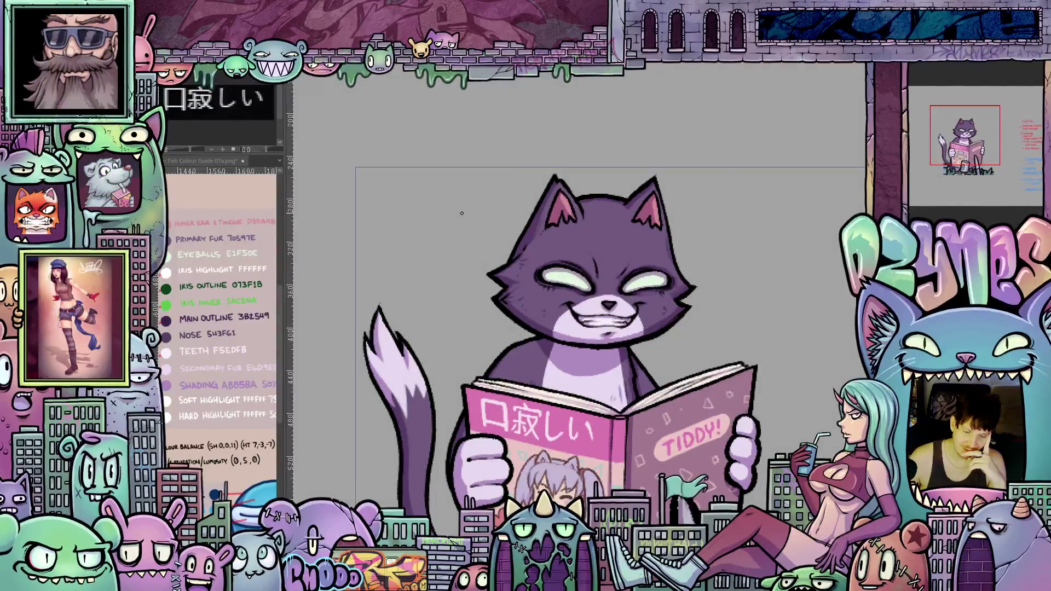
pyautogui.scroll(1, 477, 208)
pyautogui.scroll(-1, 658, 301)
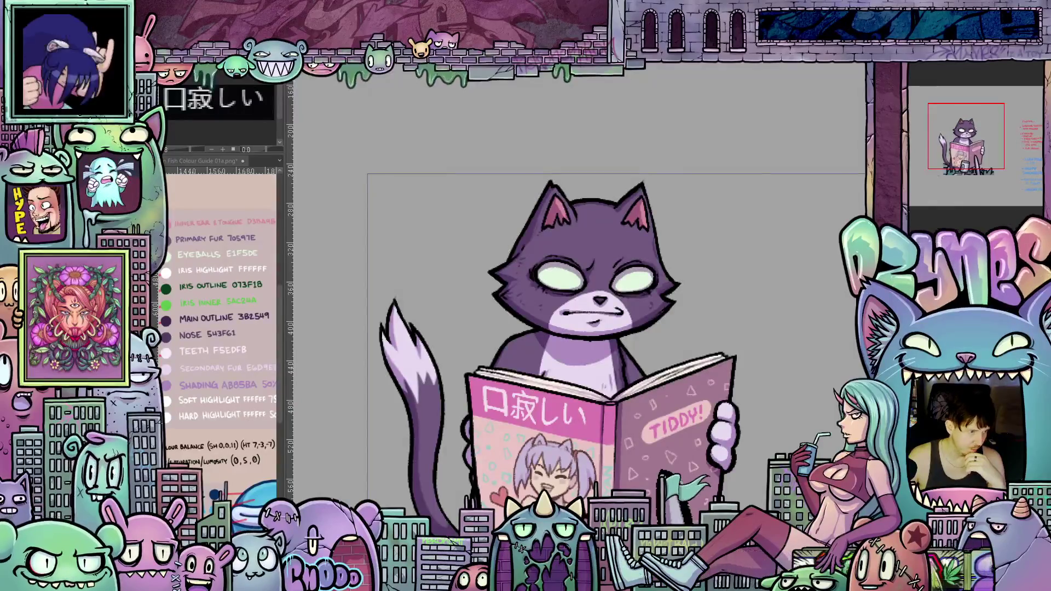
# Step: Fit the whole cat illustration in the window
pyautogui.hotkey('ctrl', '-')
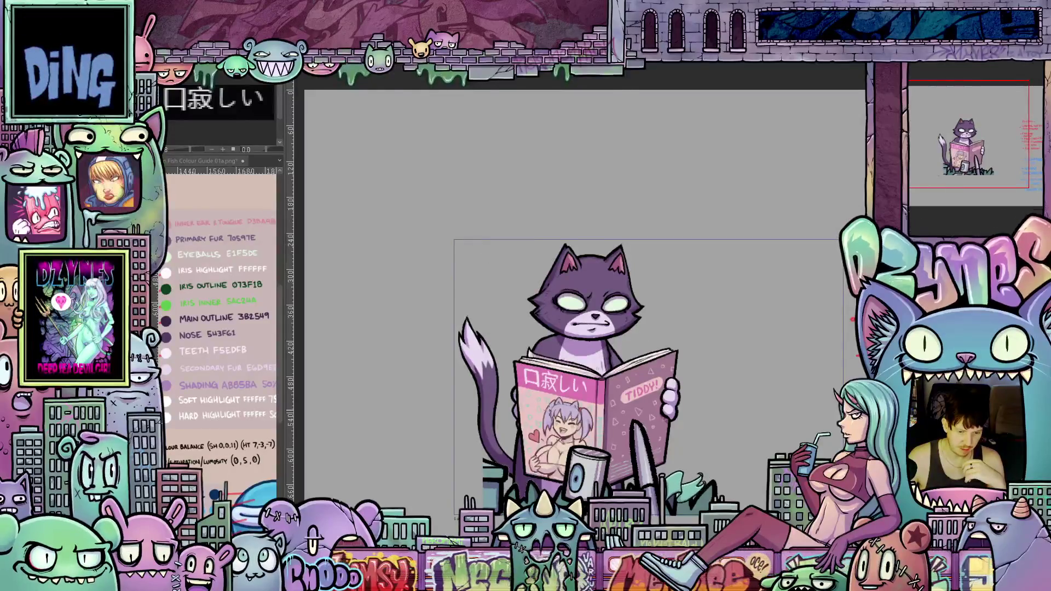
pyautogui.scroll(1, 581, 394)
pyautogui.scroll(1, 581, 394)
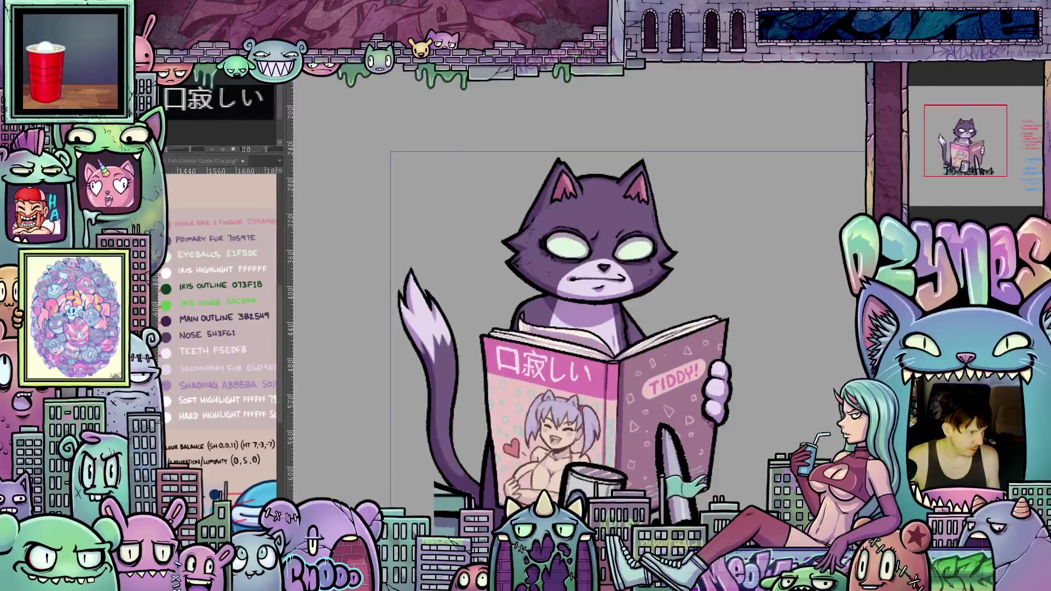
pyautogui.scroll(-5, 721, 305)
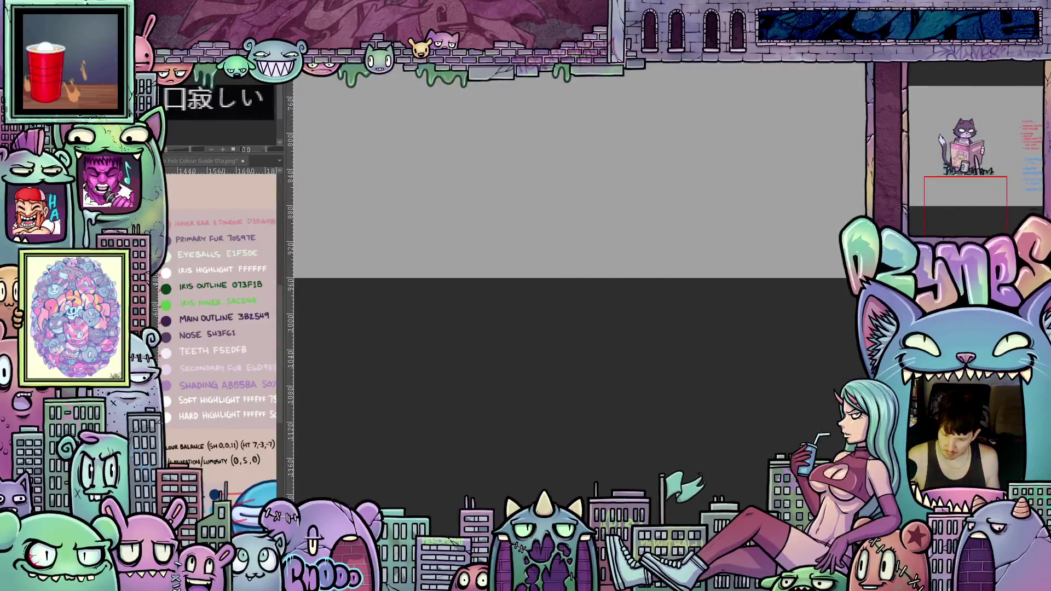
pyautogui.scroll(1, 721, 306)
pyautogui.scroll(2, 721, 305)
pyautogui.scroll(2, 721, 305)
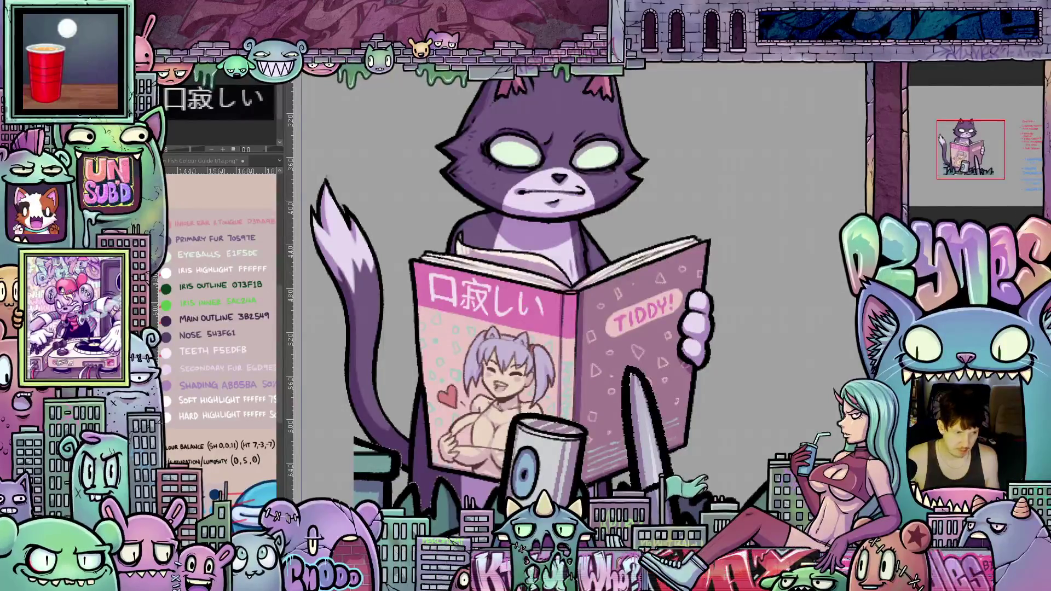
# Step: Reveal the pale paw raised to the cat's chin
pyautogui.hotkey('ctrl', 'z')
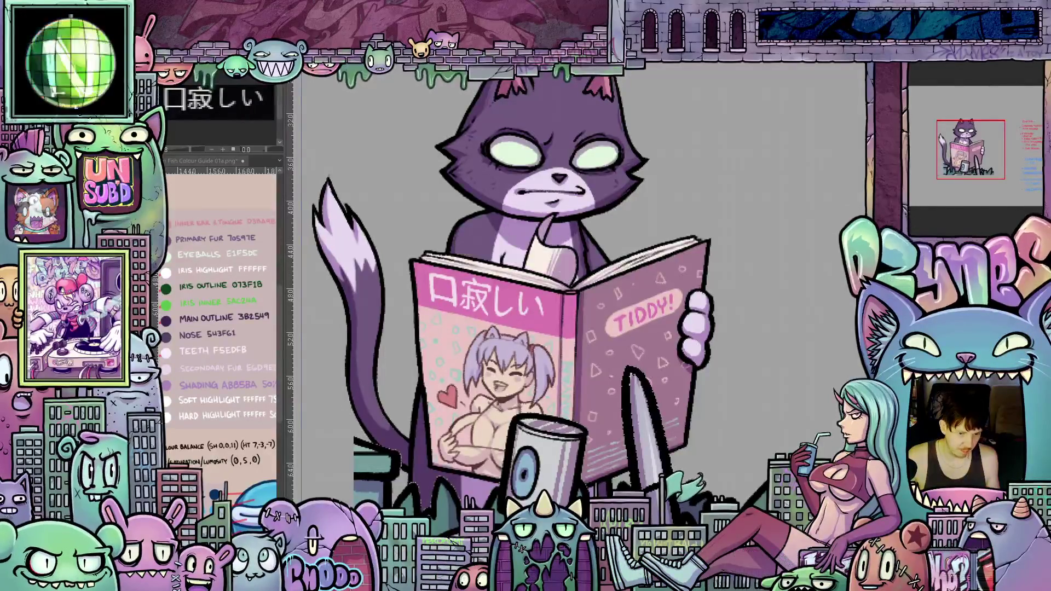
pyautogui.scroll(2, 516, 275)
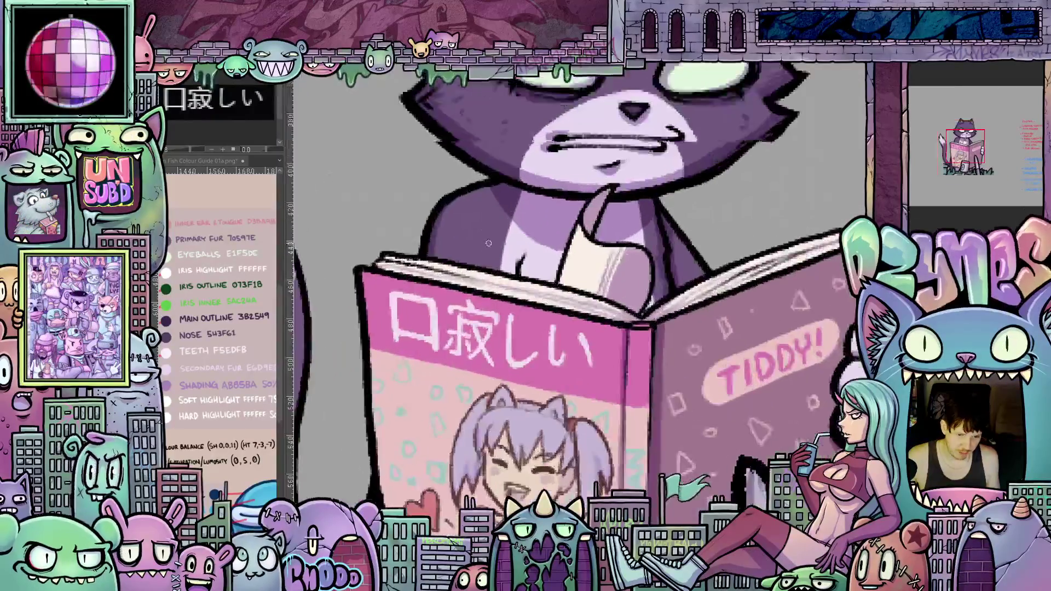
pyautogui.scroll(2, 516, 280)
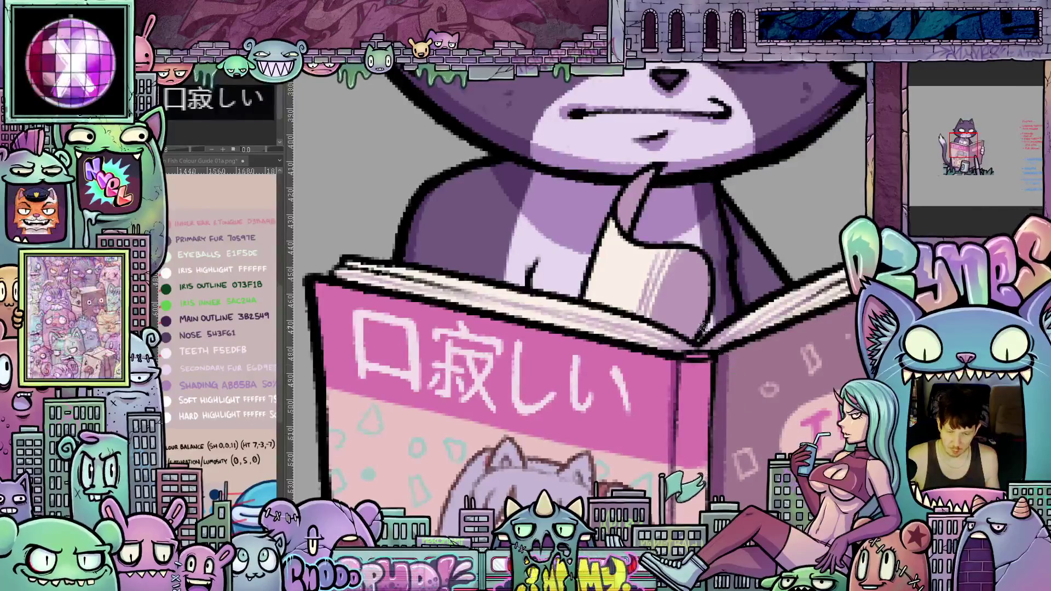
pyautogui.scroll(-2, 690, 290)
pyautogui.scroll(-1, 658, 296)
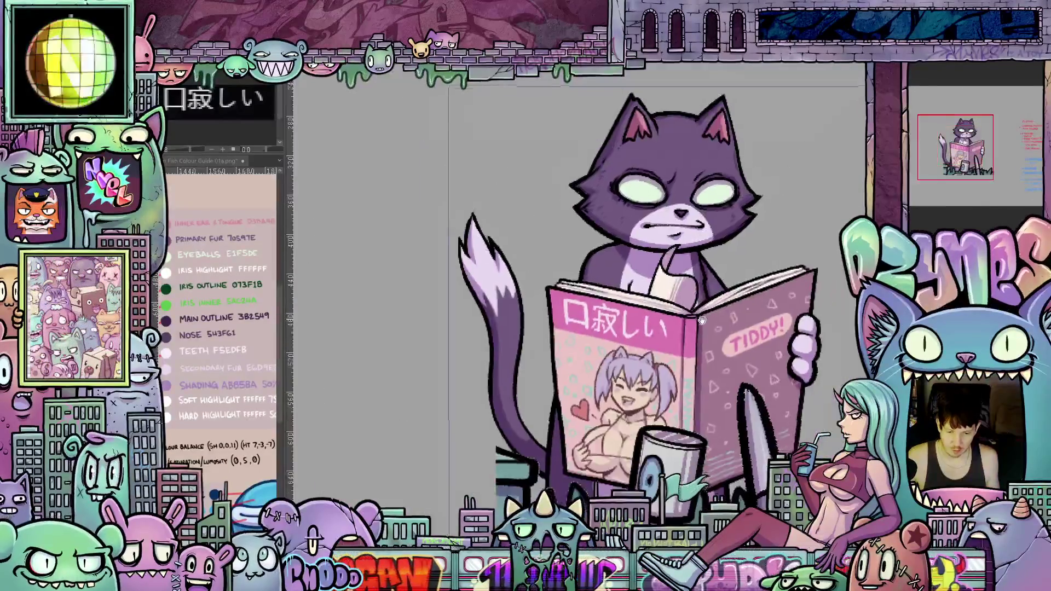
pyautogui.scroll(-1, 633, 300)
pyautogui.scroll(2, 617, 307)
pyautogui.scroll(1, 617, 307)
pyautogui.scroll(1, 607, 332)
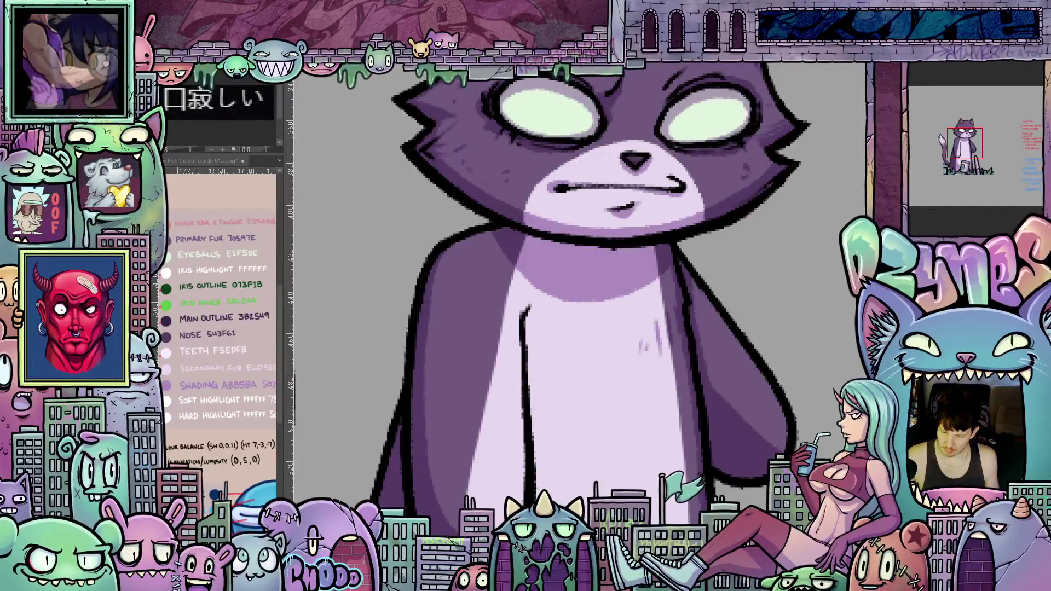
# Step: Switch between arm shapes, keeping the slimmer arm, and extend the dark outline down the belly
pyautogui.hotkey('ctrl', 'z')
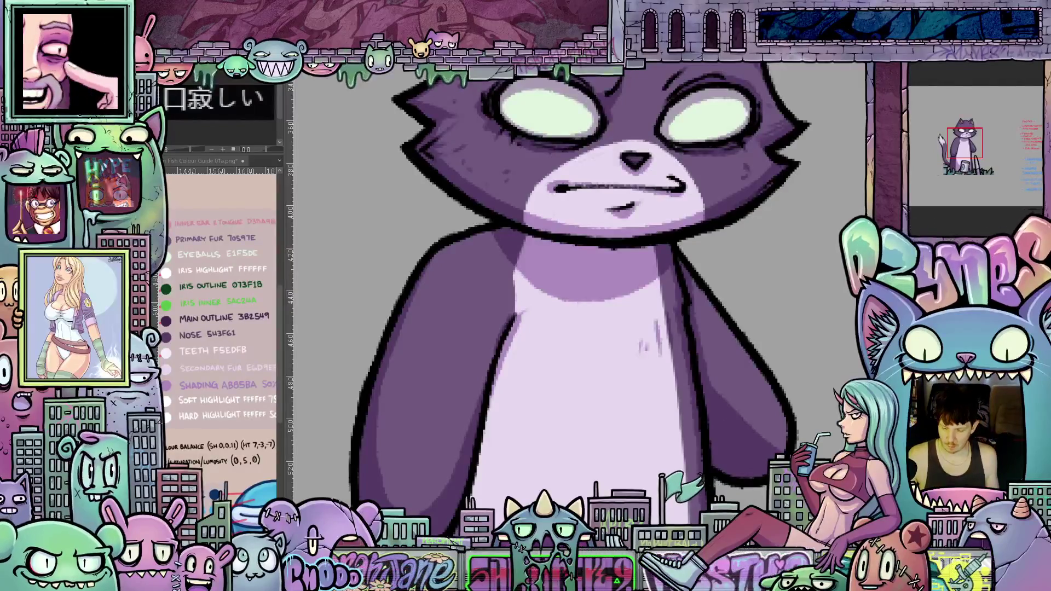
pyautogui.hotkey('ctrl', 'z')
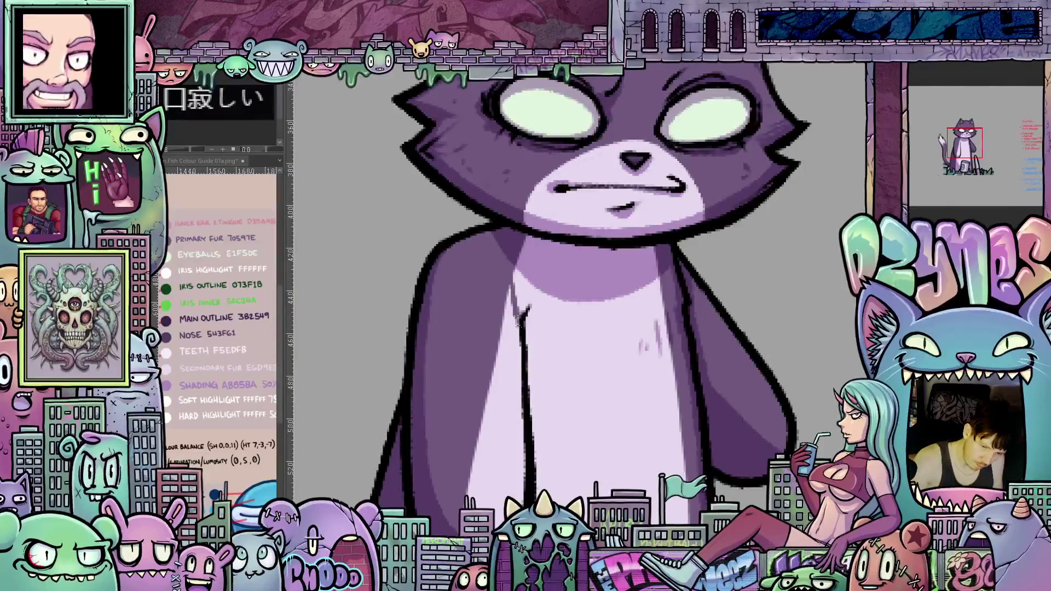
pyautogui.moveTo(517, 306); pyautogui.dragTo(528, 493)
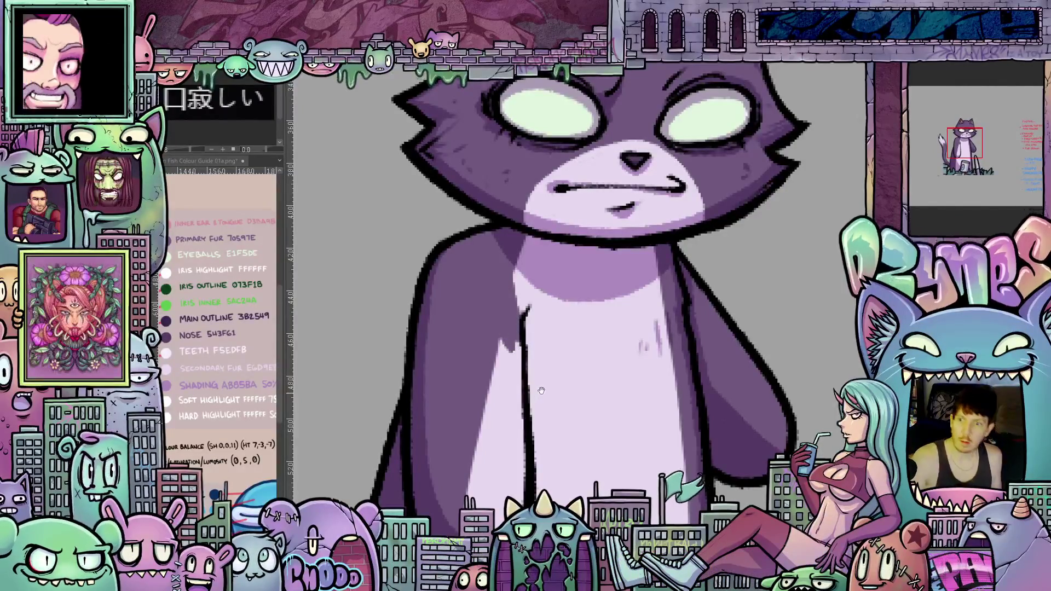
pyautogui.moveTo(542, 391); pyautogui.dragTo(550, 328)
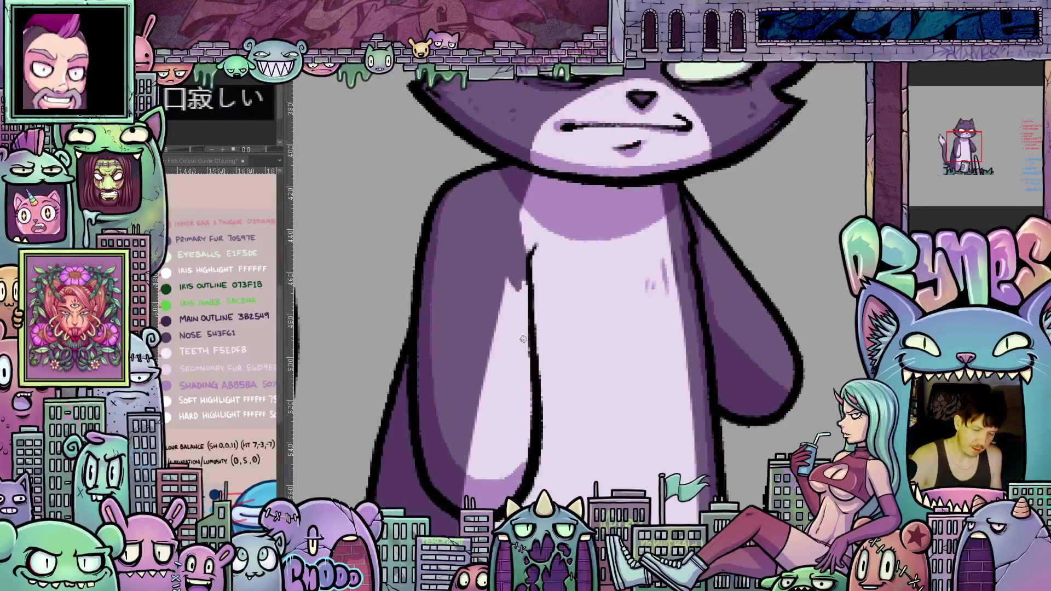
# Step: Shade the belly's left edge darker purple, undo a stray highlight, and fit the whole illustration in view
pyautogui.moveTo(507, 284); pyautogui.dragTo(505, 369)
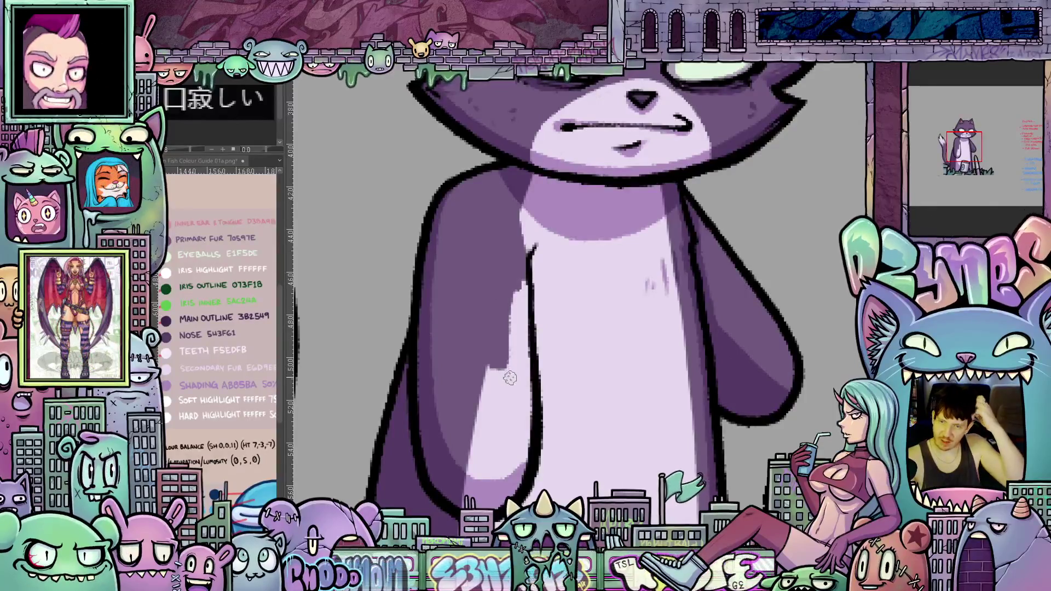
pyautogui.moveTo(516, 292); pyautogui.dragTo(513, 355)
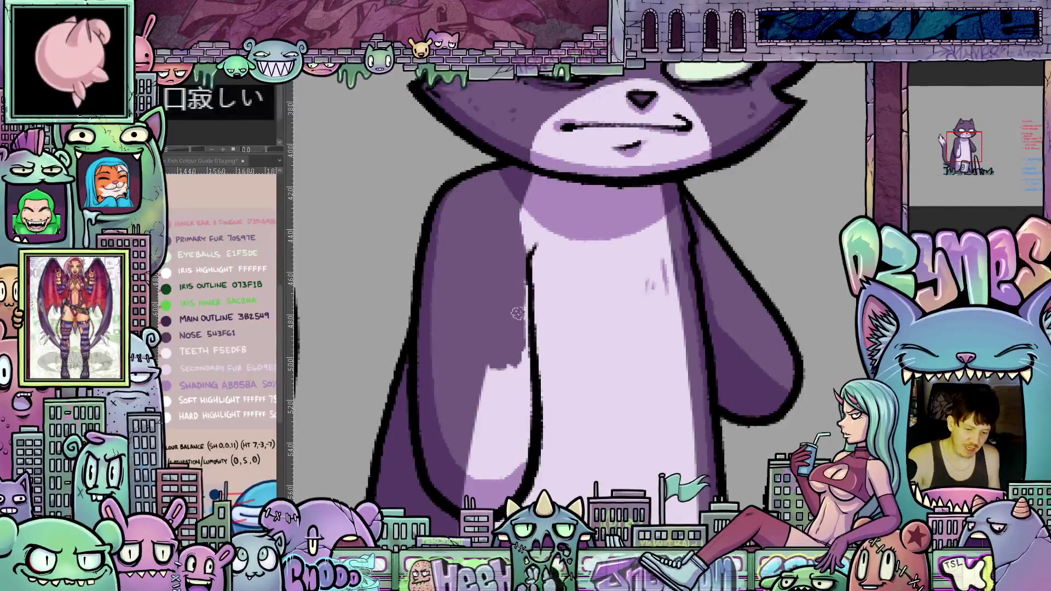
pyautogui.moveTo(524, 428); pyautogui.dragTo(525, 450)
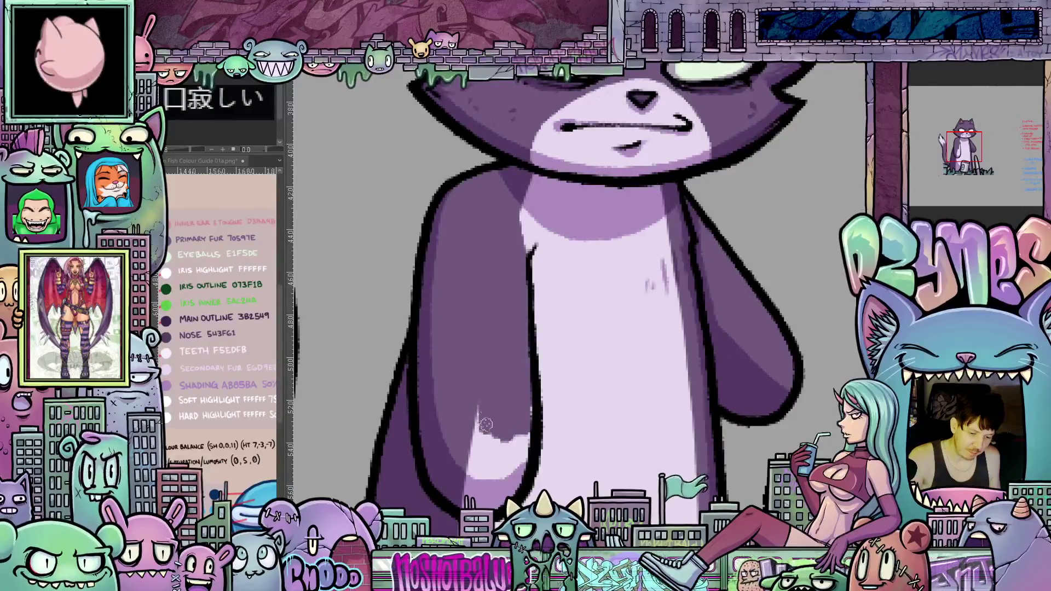
pyautogui.scroll(-3, 493, 379)
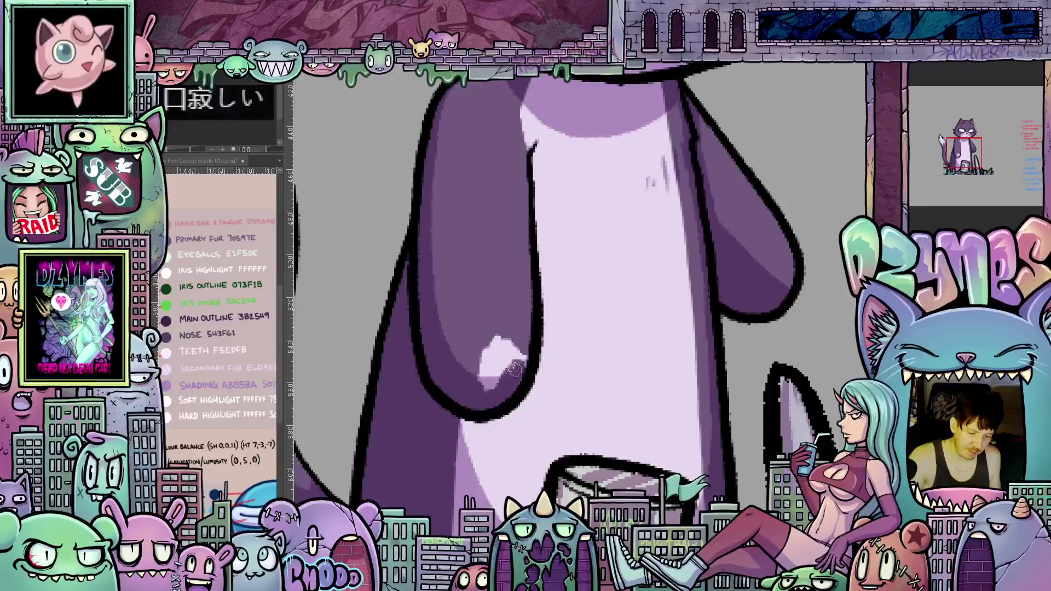
pyautogui.hotkey('ctrl', 'z')
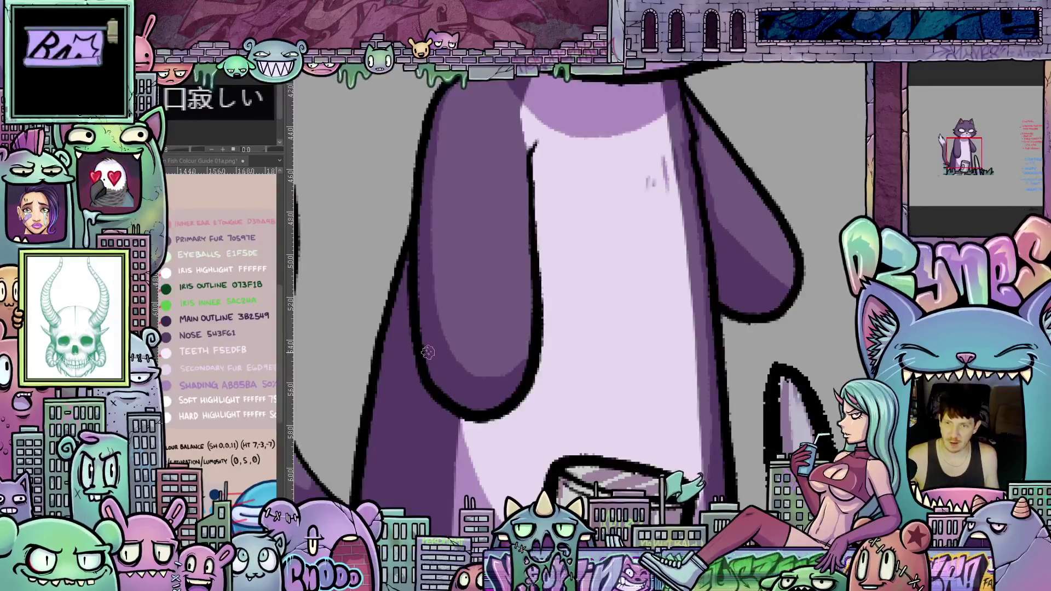
pyautogui.hotkey('ctrl', '0')
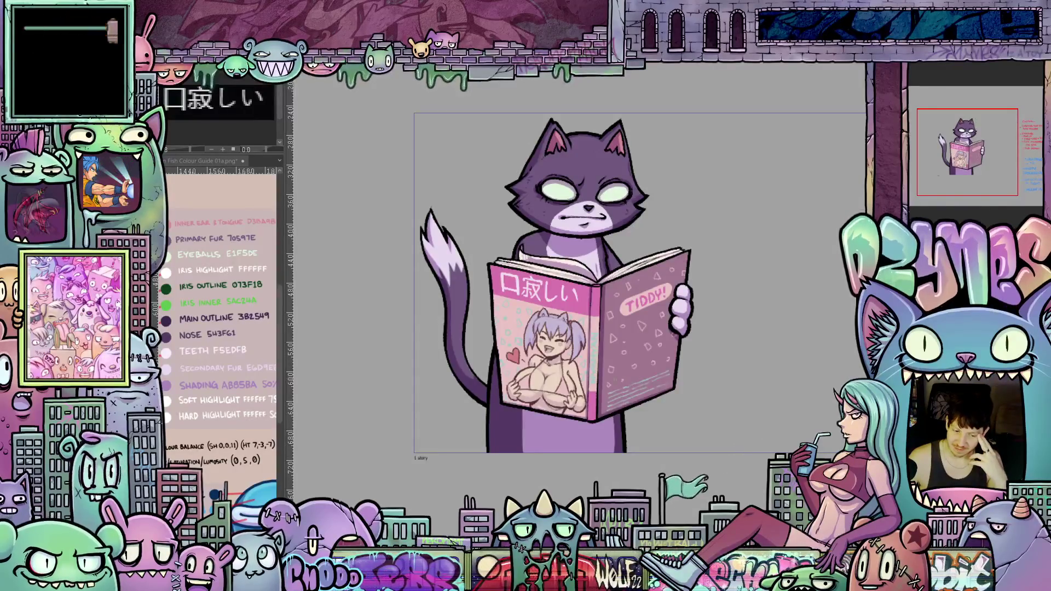
pyautogui.scroll(2, 579, 320)
pyautogui.scroll(1, 578, 320)
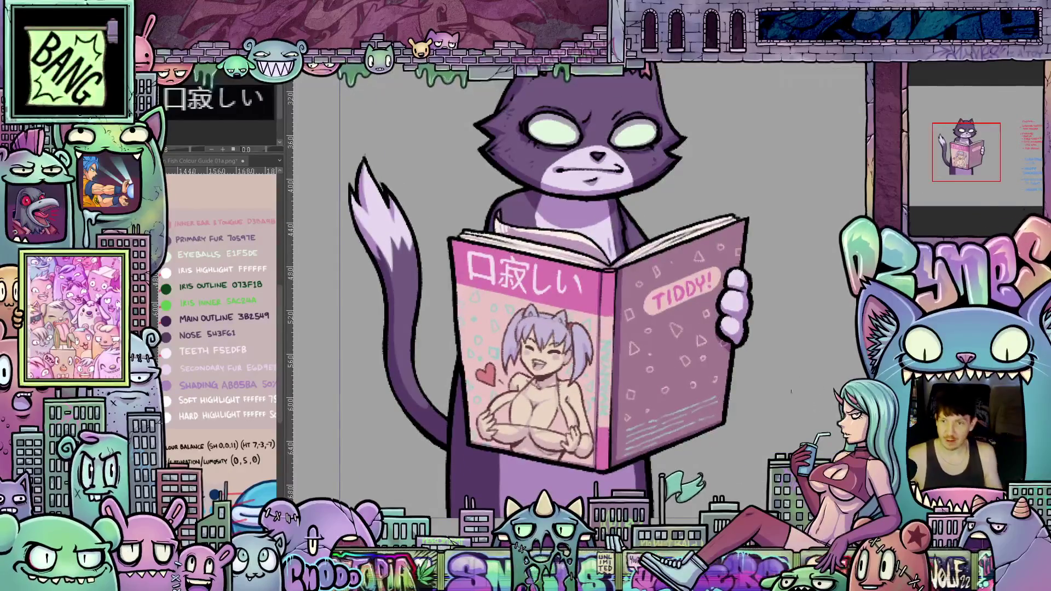
pyautogui.scroll(-1, 691, 313)
pyautogui.scroll(-1, 682, 337)
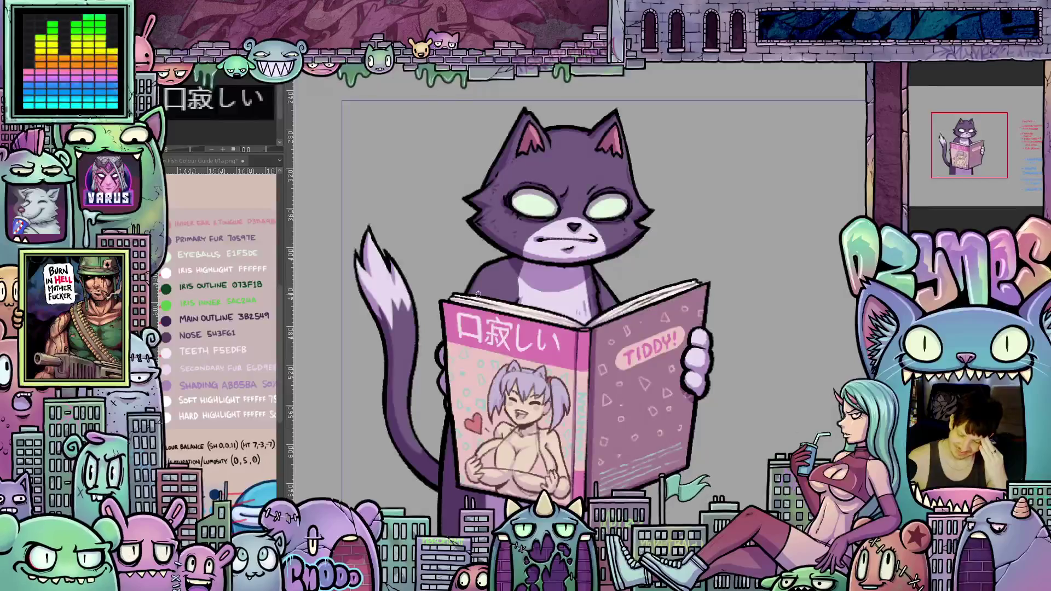
pyautogui.scroll(2, 479, 293)
pyautogui.scroll(1, 479, 293)
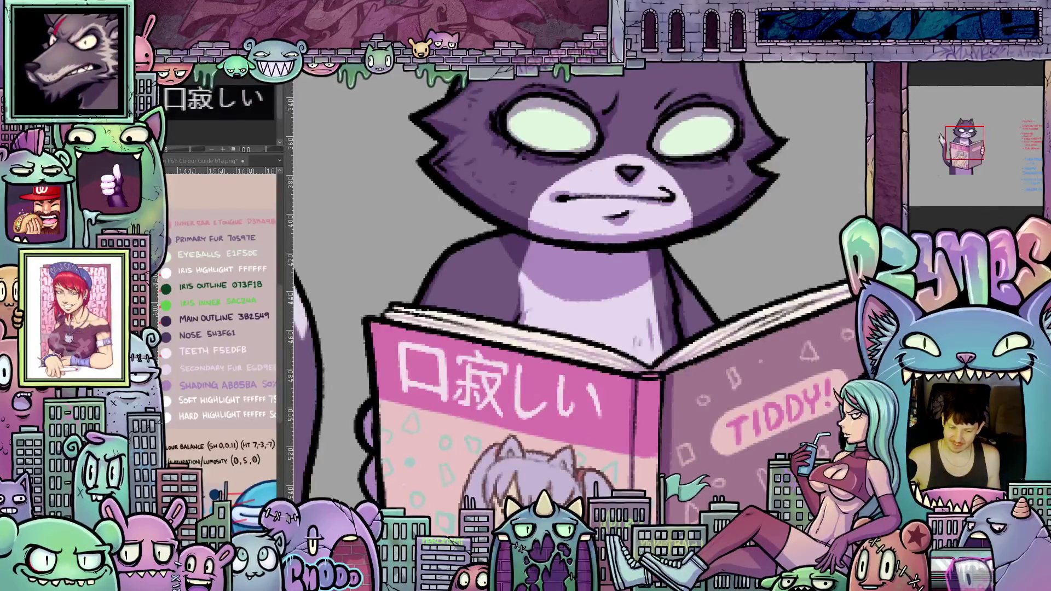
# Step: Step the history to the drawing state with a raised magazine page
pyautogui.hotkey('ctrl', 'z')
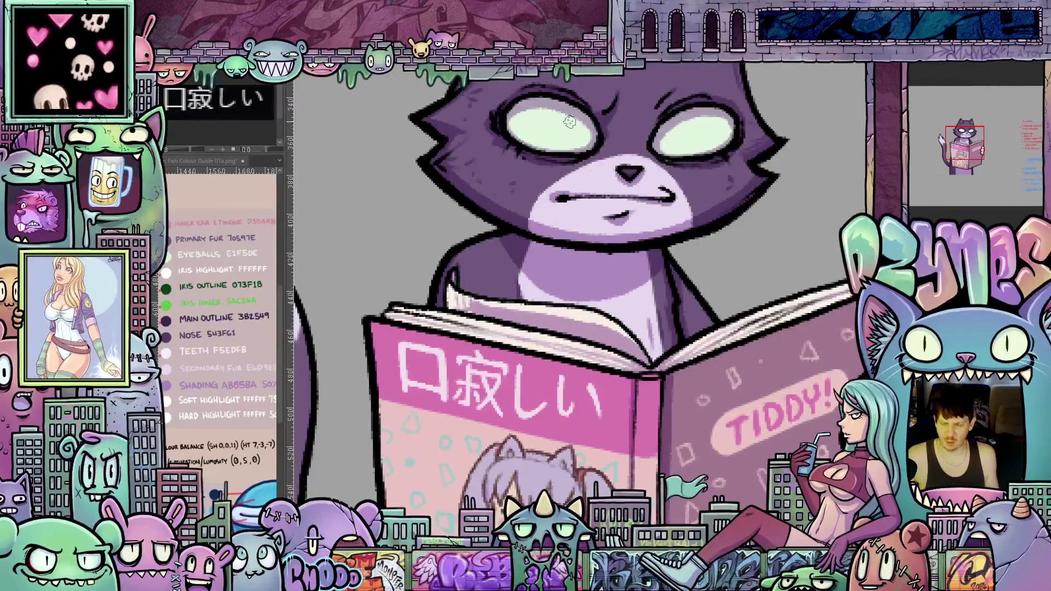
pyautogui.scroll(-3, 569, 122)
pyautogui.scroll(-1, 569, 121)
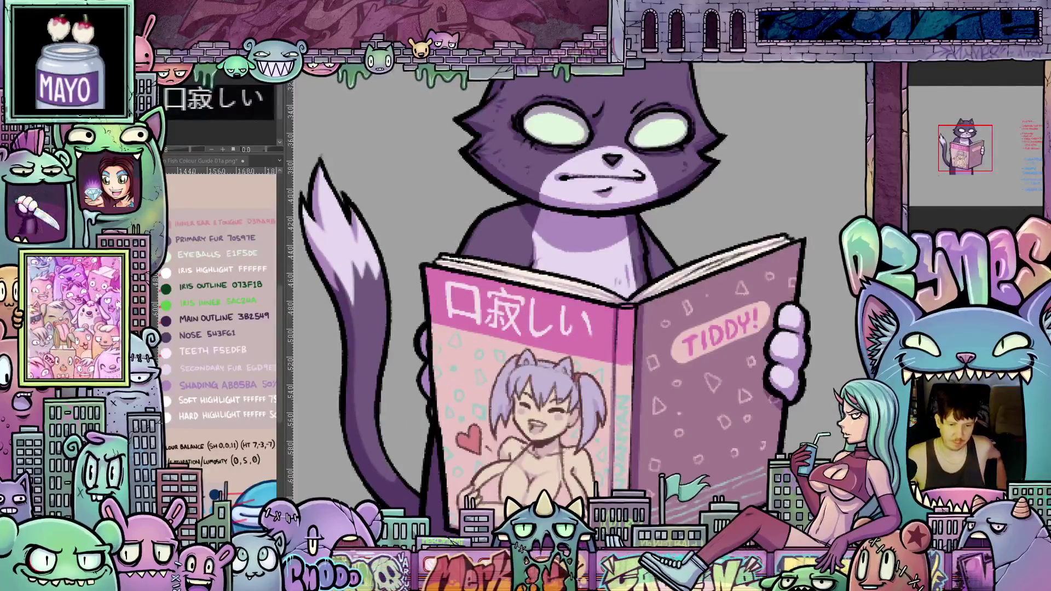
pyautogui.scroll(-2, 644, 230)
pyautogui.scroll(-3, 645, 230)
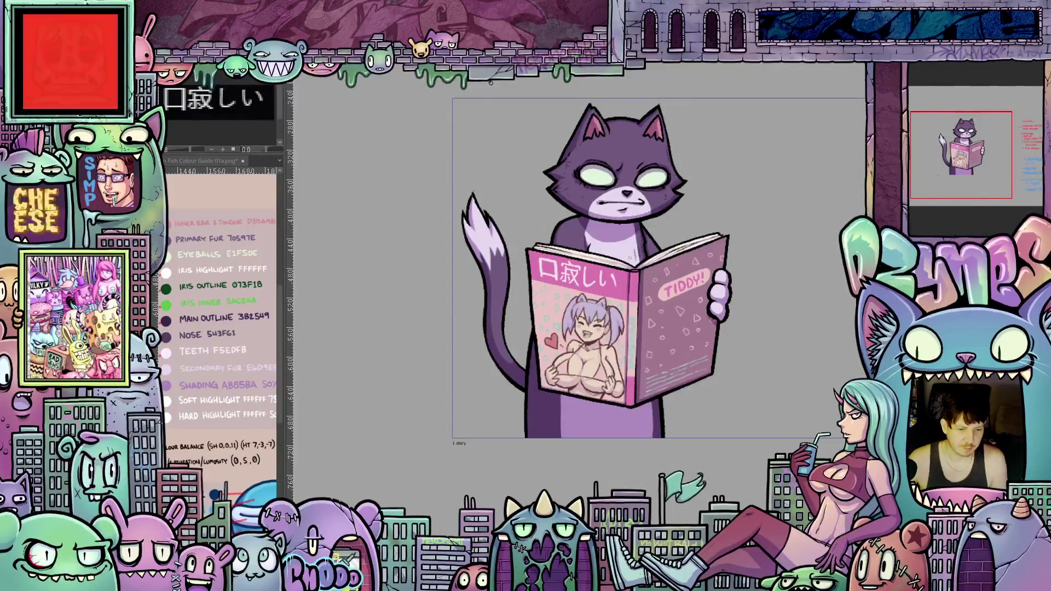
pyautogui.scroll(2, 357, 273)
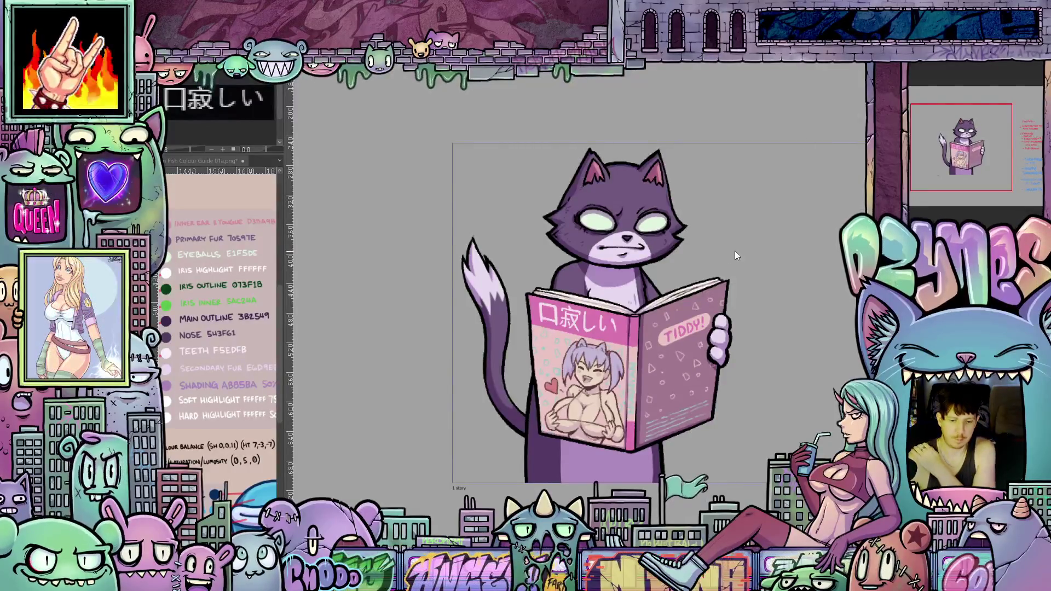
pyautogui.scroll(-1, 742, 241)
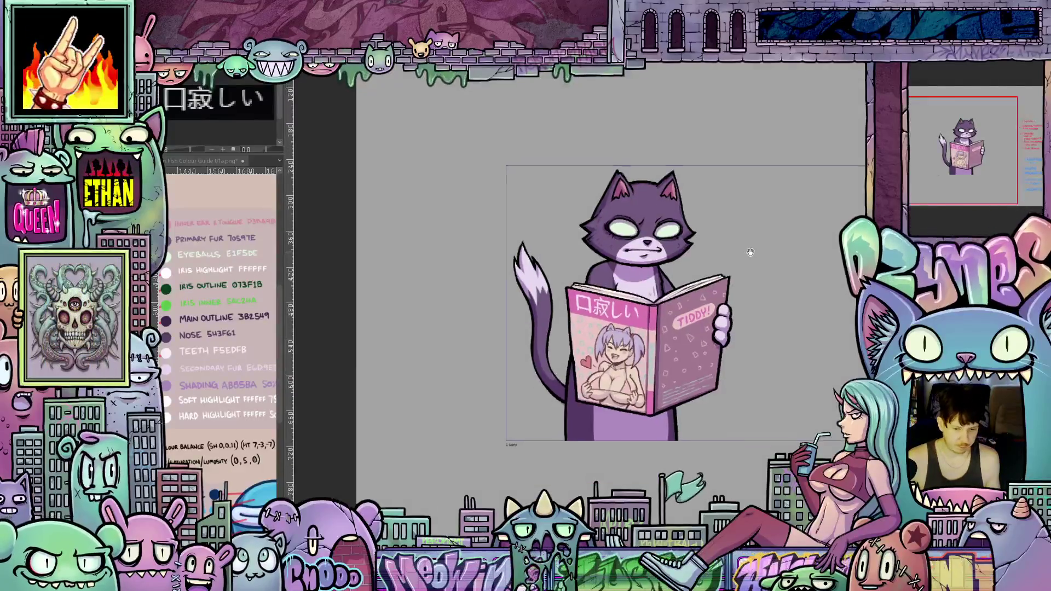
pyautogui.moveTo(746, 254); pyautogui.dragTo(697, 272)
pyautogui.scroll(2, 698, 272)
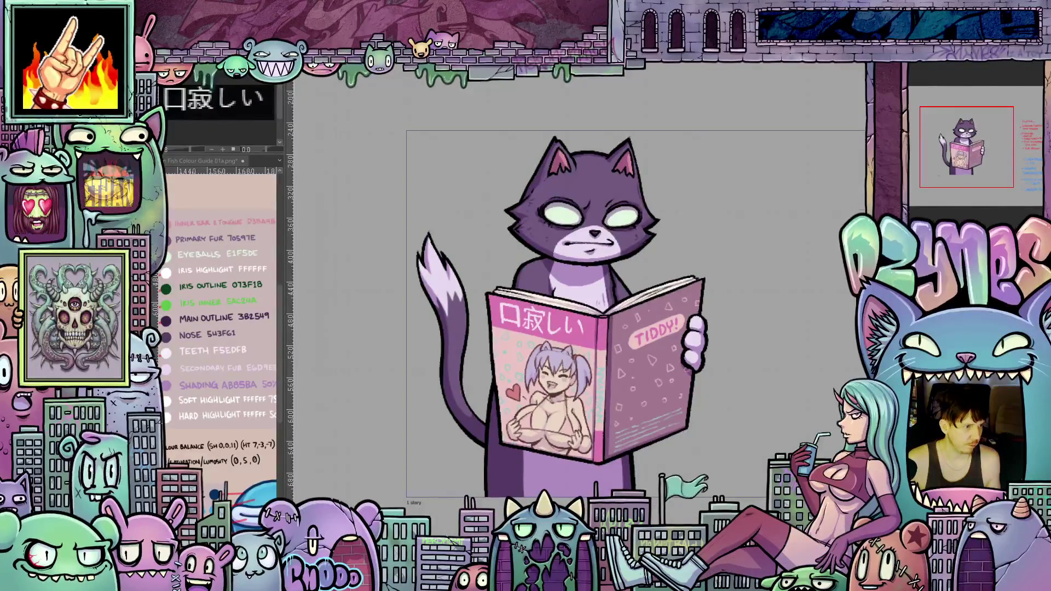
# Step: Flip between the paw-at-chin and paw-gripping-magazine versions via undo/redo
pyautogui.hotkey('ctrl', 'z')
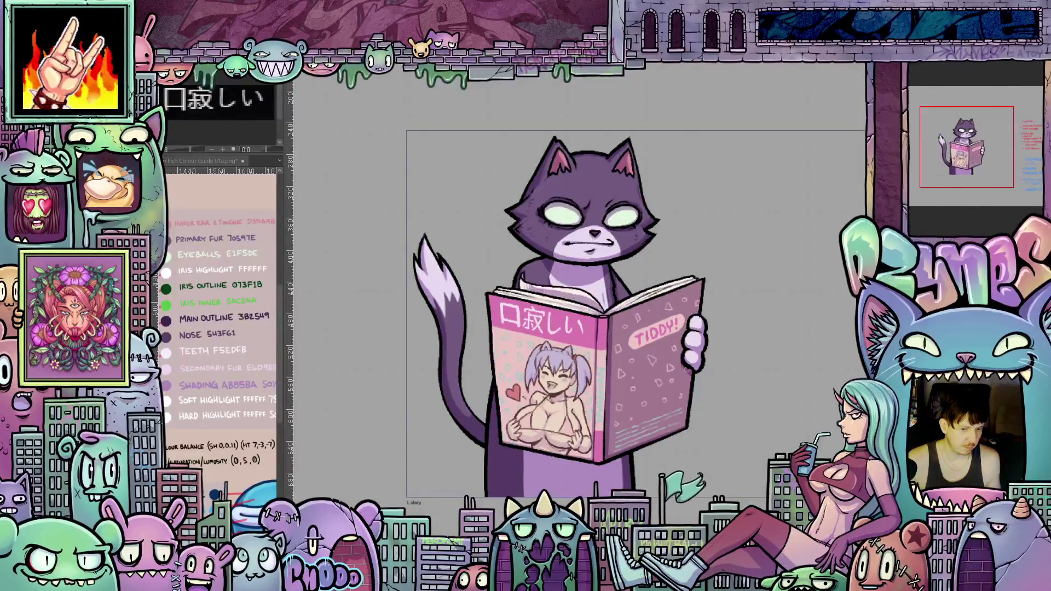
pyautogui.hotkey('ctrl', 'z')
pyautogui.hotkey('ctrl', 'y')
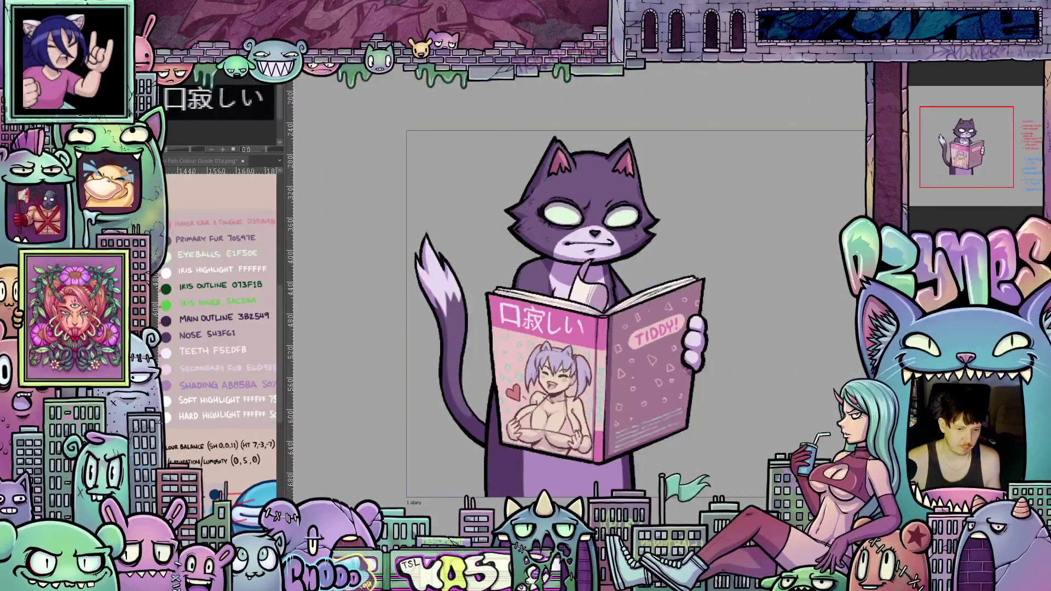
pyautogui.hotkey('ctrl', 'z')
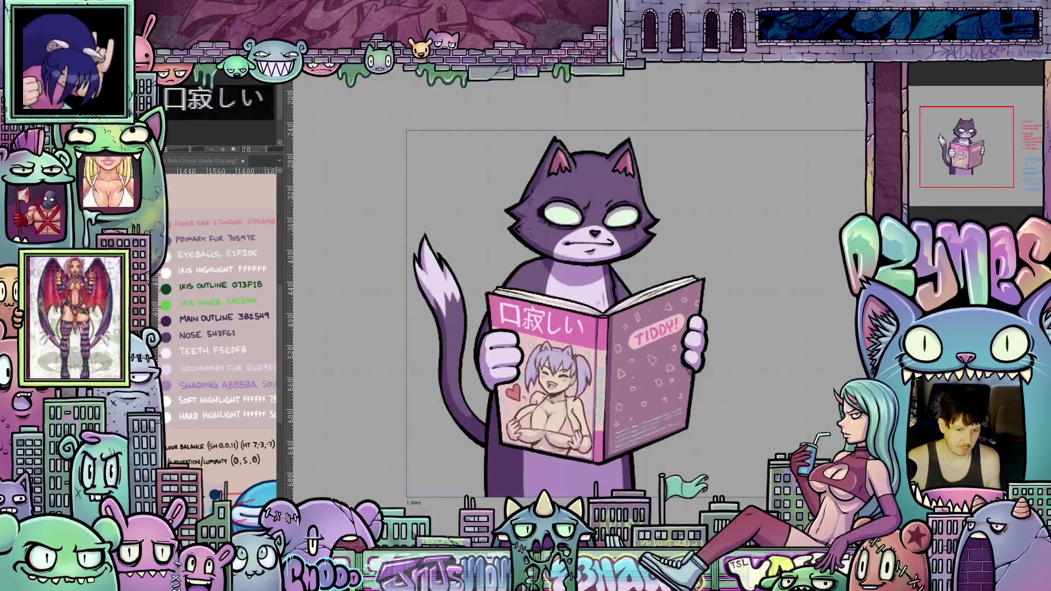
pyautogui.hotkey('ctrl', 'z')
pyautogui.hotkey('ctrl', 'y')
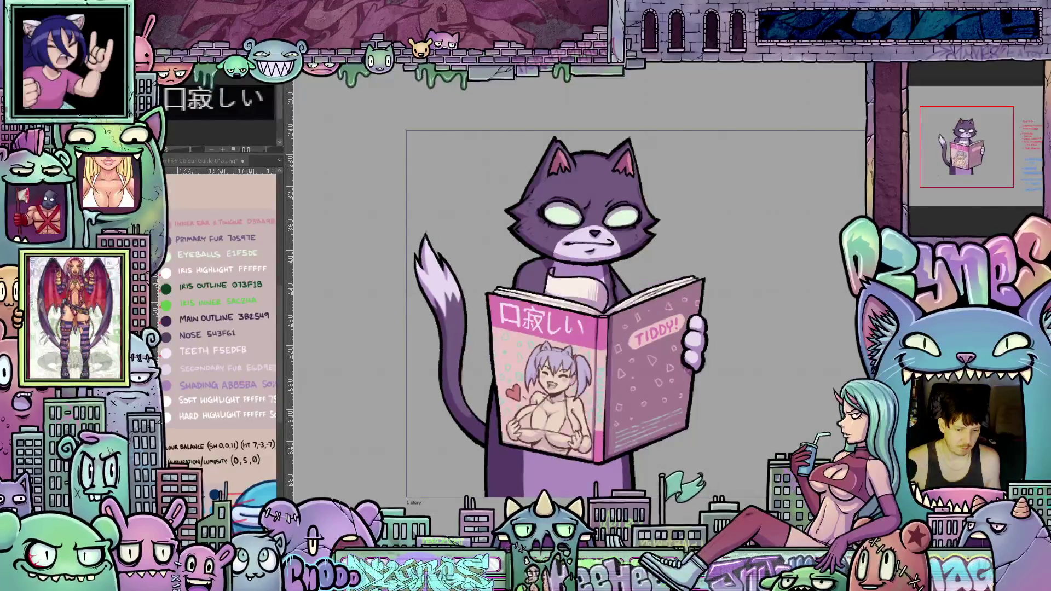
# Step: Keep stepping through paw, tail and book-edge states, ending without the raised paw
pyautogui.hotkey('ctrl', 'z')
pyautogui.hotkey('ctrl', 'z')
pyautogui.hotkey('ctrl', 'z')
pyautogui.hotkey('ctrl', 'y')
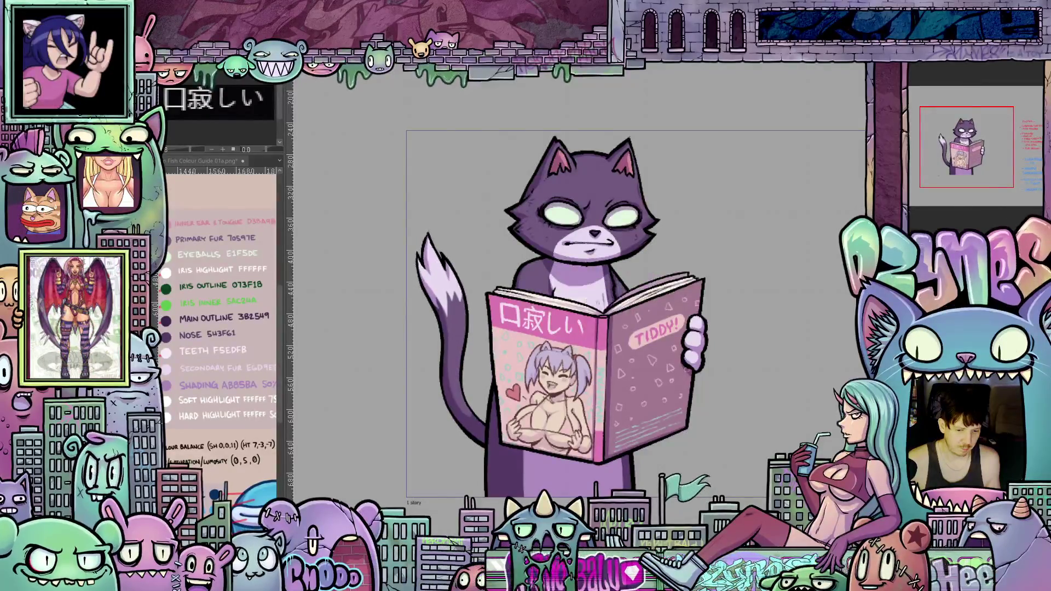
pyautogui.hotkey('ctrl', 'z')
pyautogui.hotkey('ctrl', 'z')
pyautogui.hotkey('ctrl', 'y')
pyautogui.hotkey('ctrl', 'z')
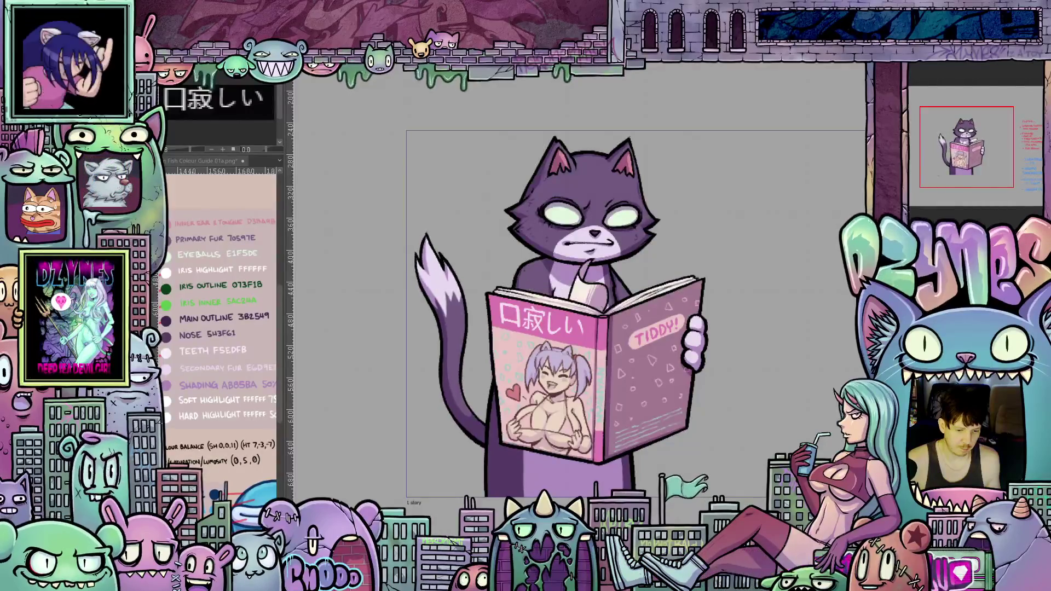
pyautogui.hotkey('ctrl', 'z')
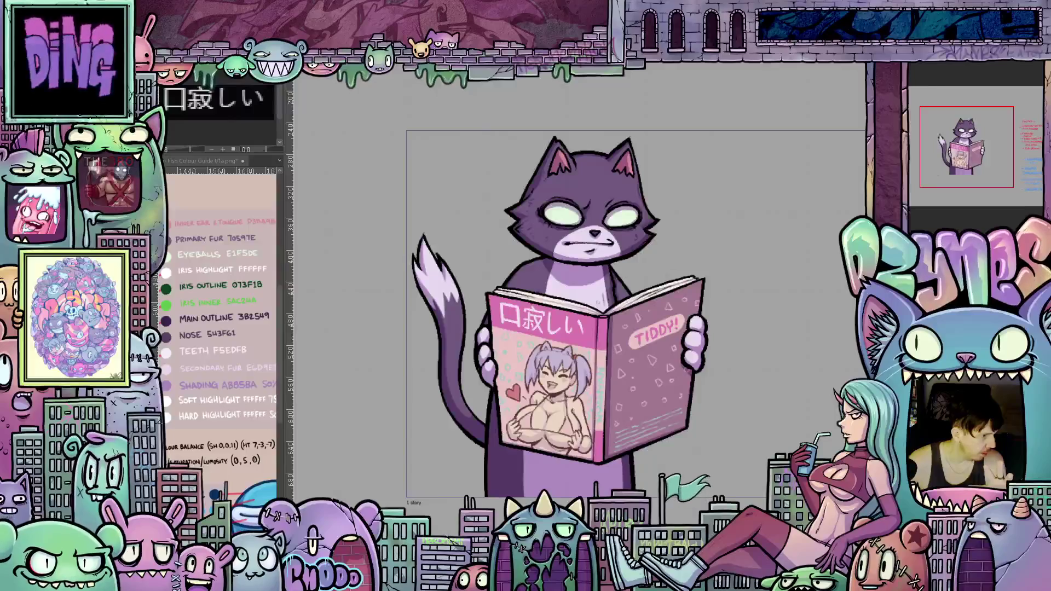
# Step: Show the version with green irises and the can, knife and grass in front
pyautogui.hotkey('ctrl', 'z')
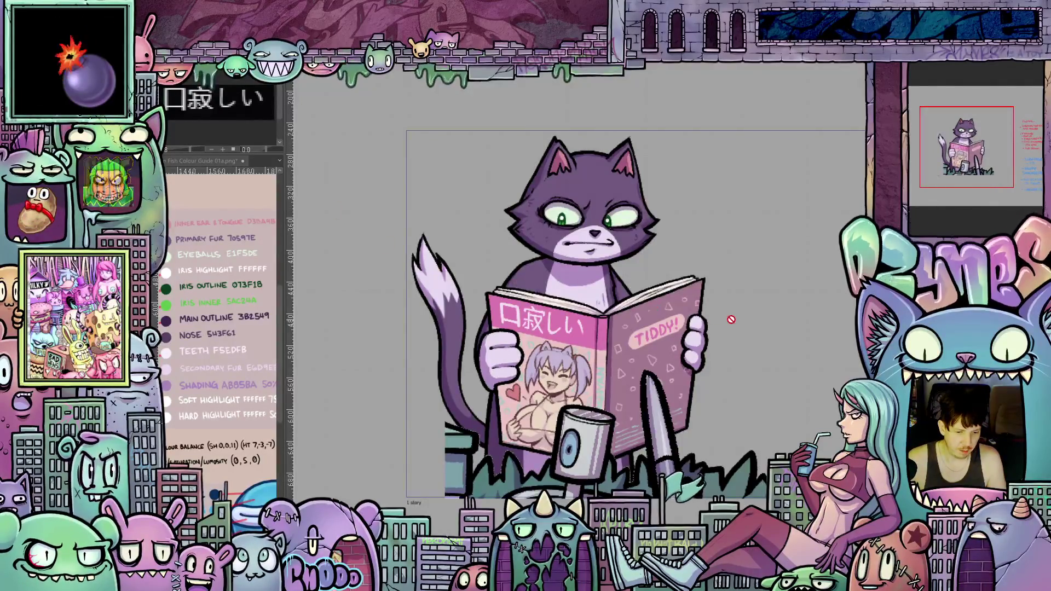
pyautogui.scroll(-1, 722, 304)
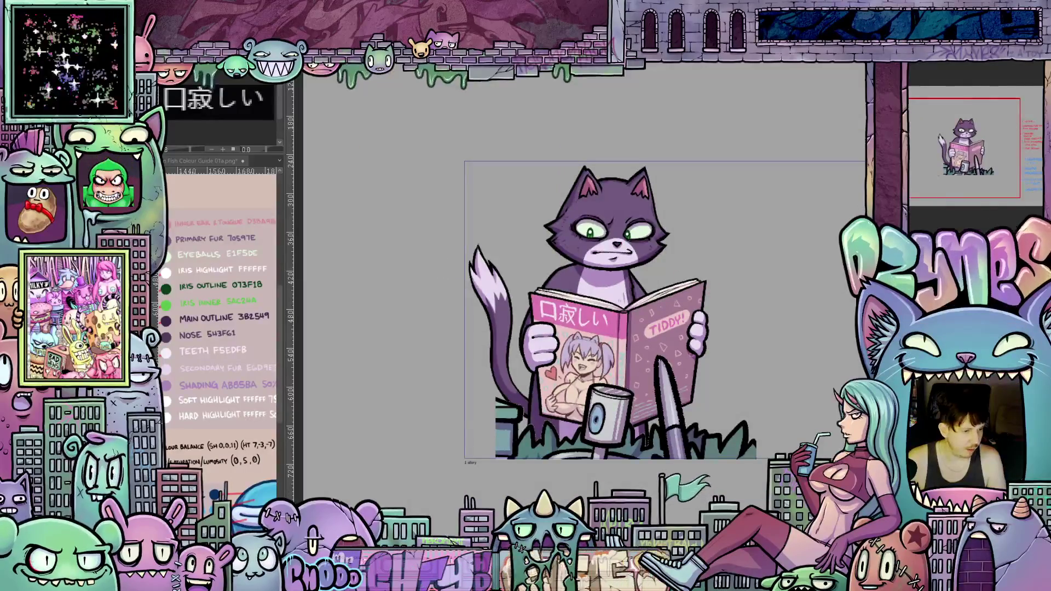
pyautogui.scroll(1, 674, 311)
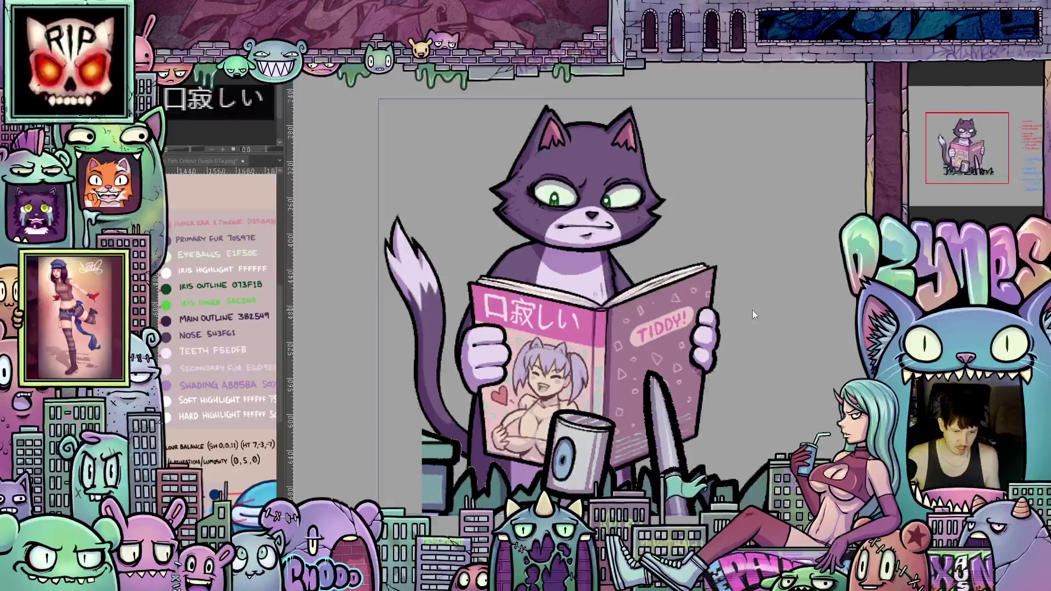
# Step: Step through the head, tail and paw pose revisions to the lower-sitting cat behind a taller magazine
pyautogui.hotkey('ctrl', 'z')
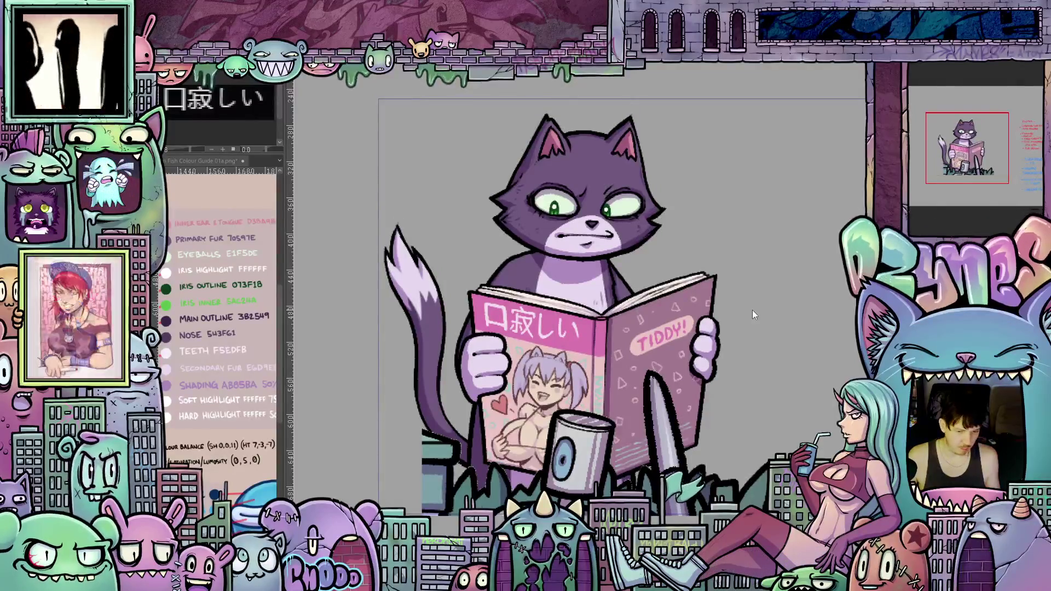
pyautogui.hotkey('ctrl', 'y')
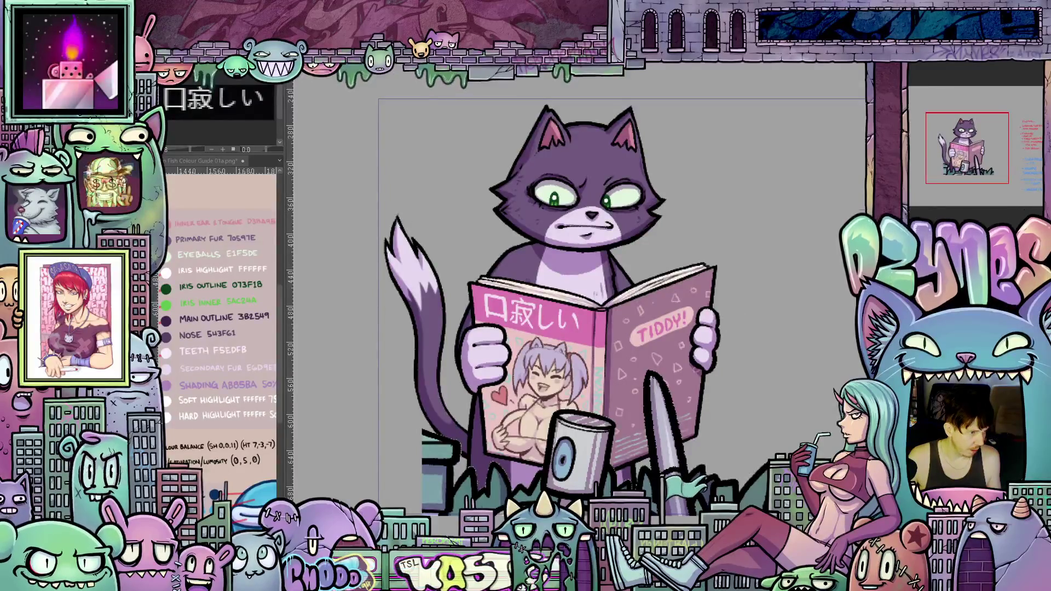
pyautogui.hotkey('ctrl', 'z')
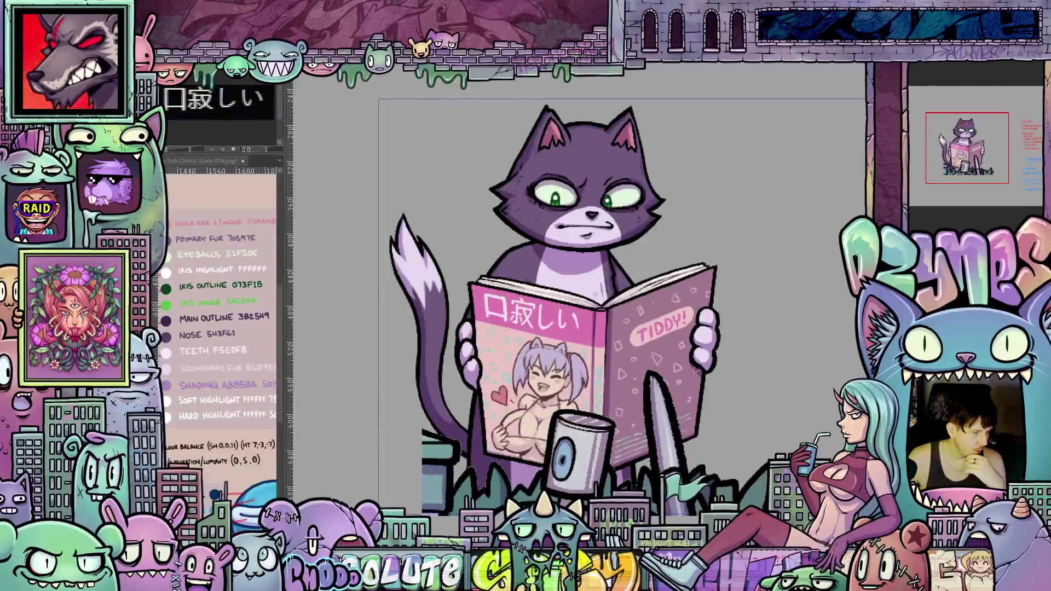
pyautogui.hotkey('ctrl', 'z')
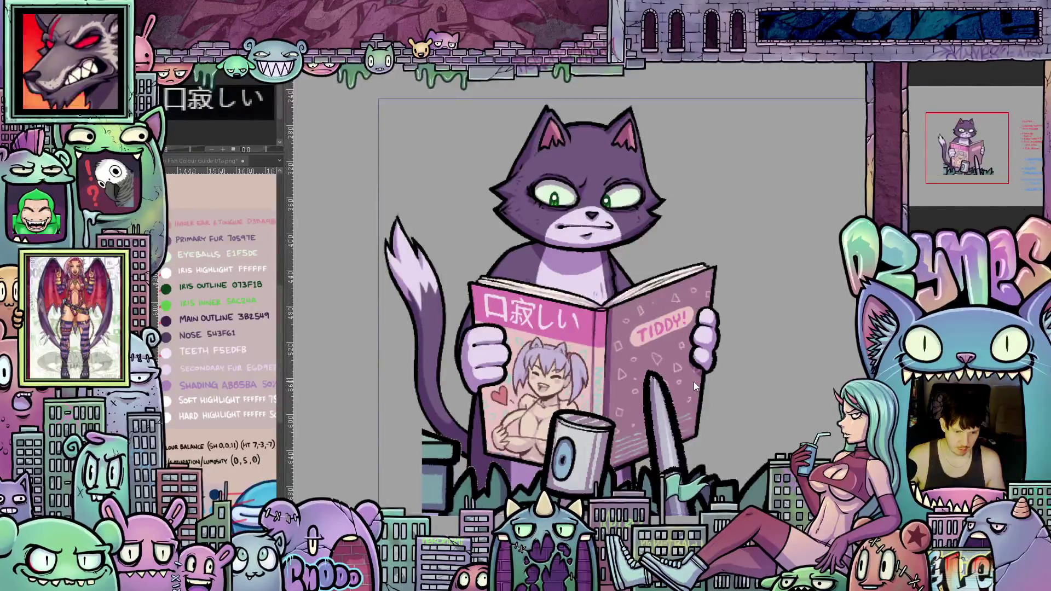
pyautogui.hotkey('ctrl', 'z')
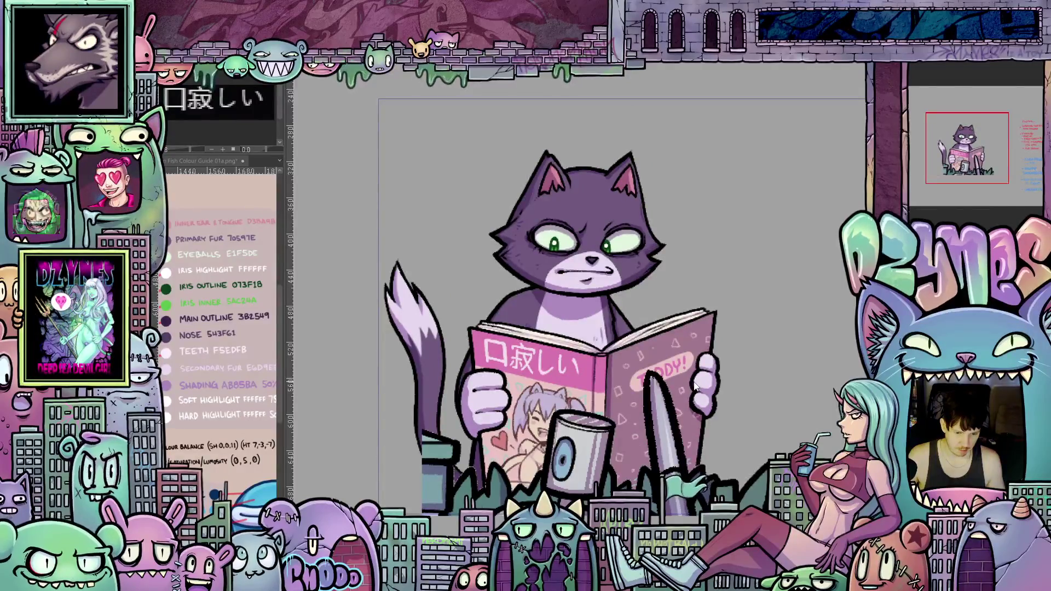
# Step: Lower the cat and magazine frame by frame until it sinks behind the cup
pyautogui.hotkey('ctrl', 'z')
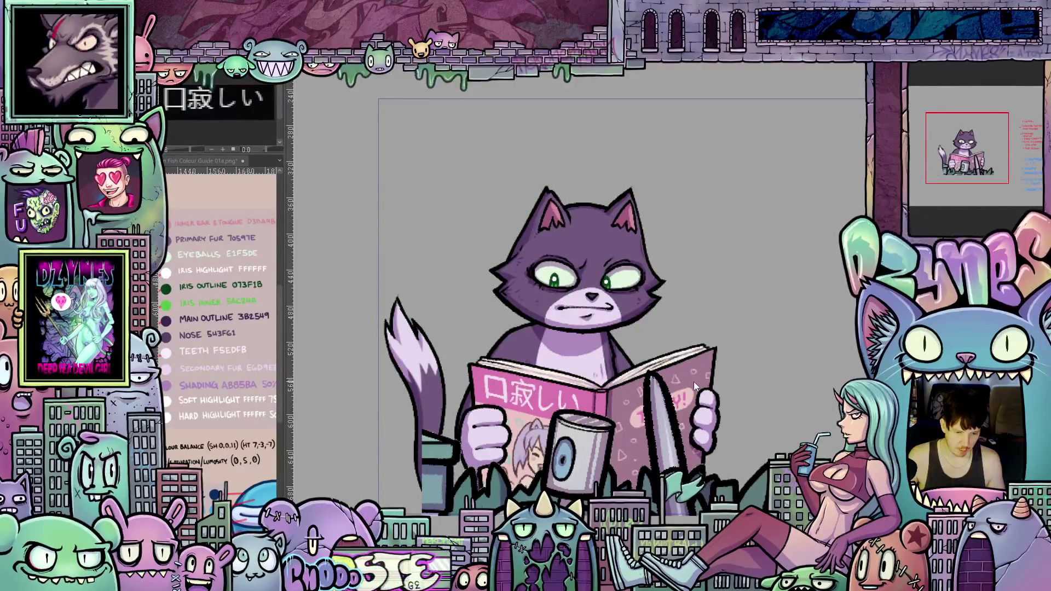
pyautogui.hotkey('ctrl', 'z')
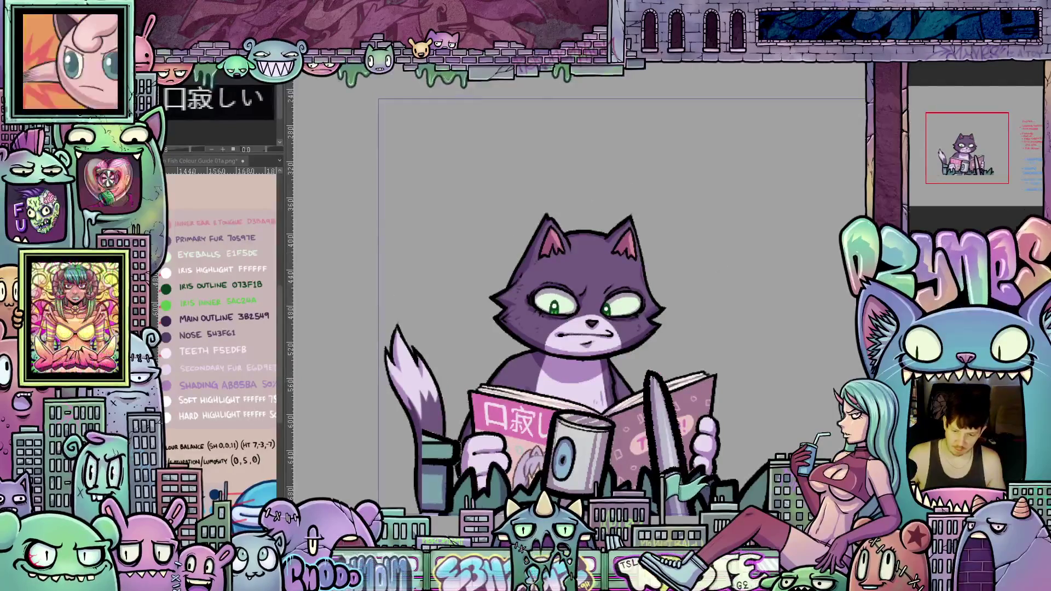
pyautogui.hotkey('ctrl', 'z')
pyautogui.scroll(-3, 656, 425)
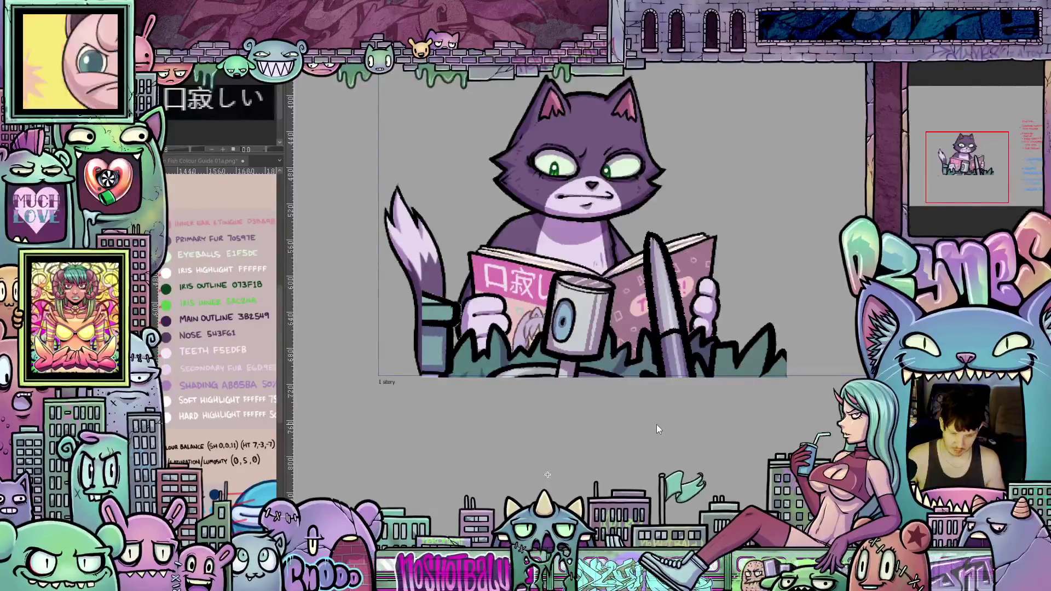
pyautogui.hotkey('ctrl', 'z')
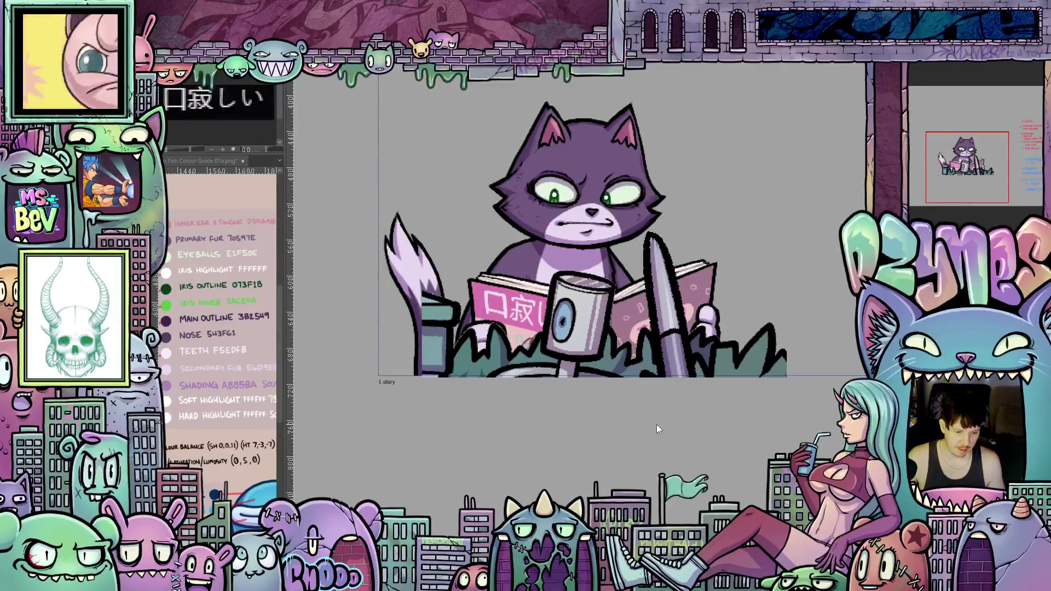
pyautogui.hotkey('ctrl', 'z')
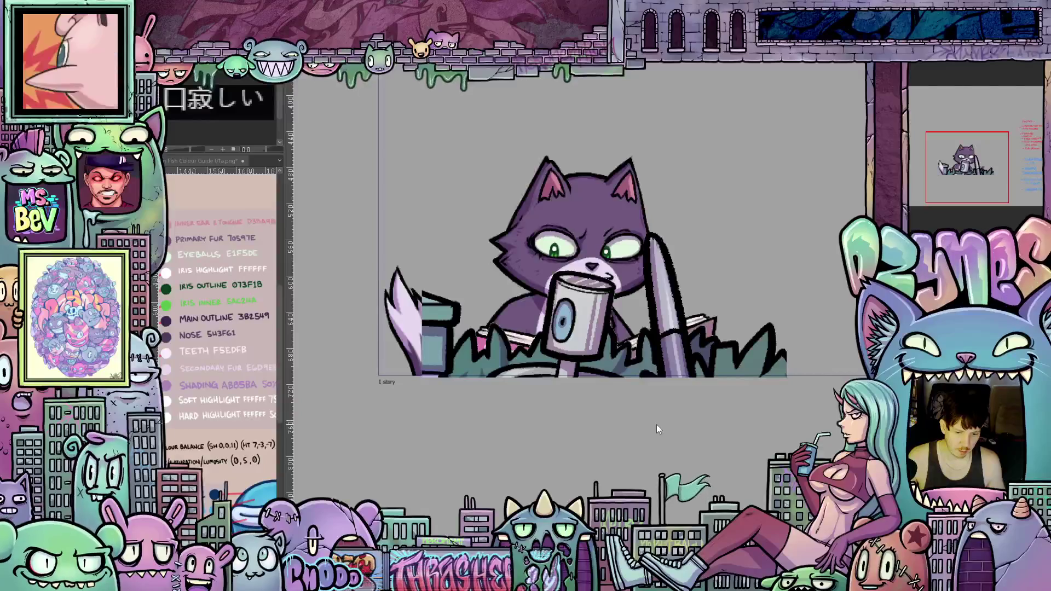
pyautogui.hotkey('ctrl', 'z')
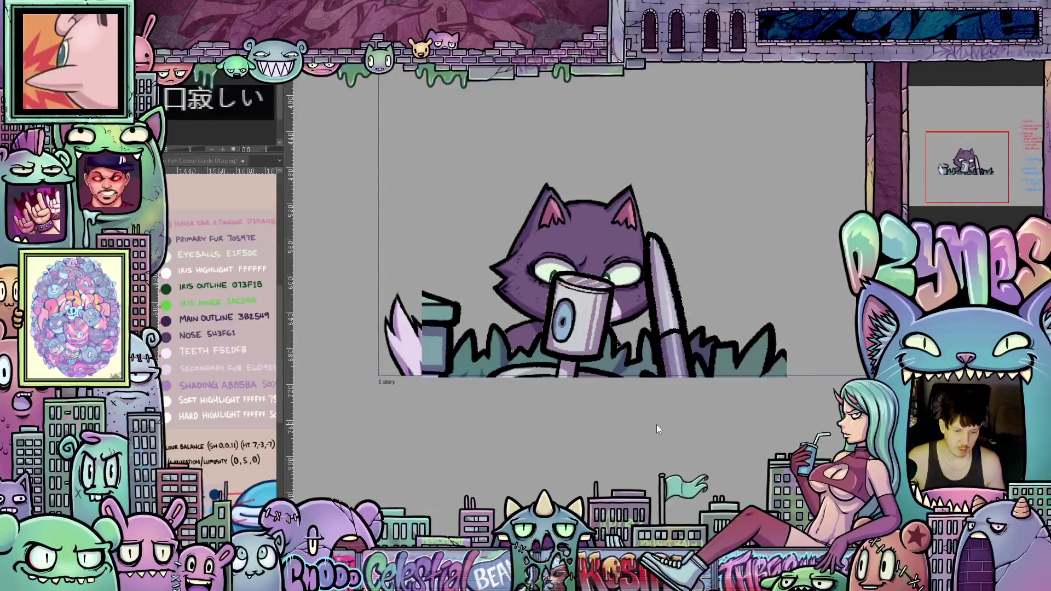
# Step: Keep sinking the cat behind the grass until only its ear tips remain
pyautogui.hotkey('ctrl', 'z')
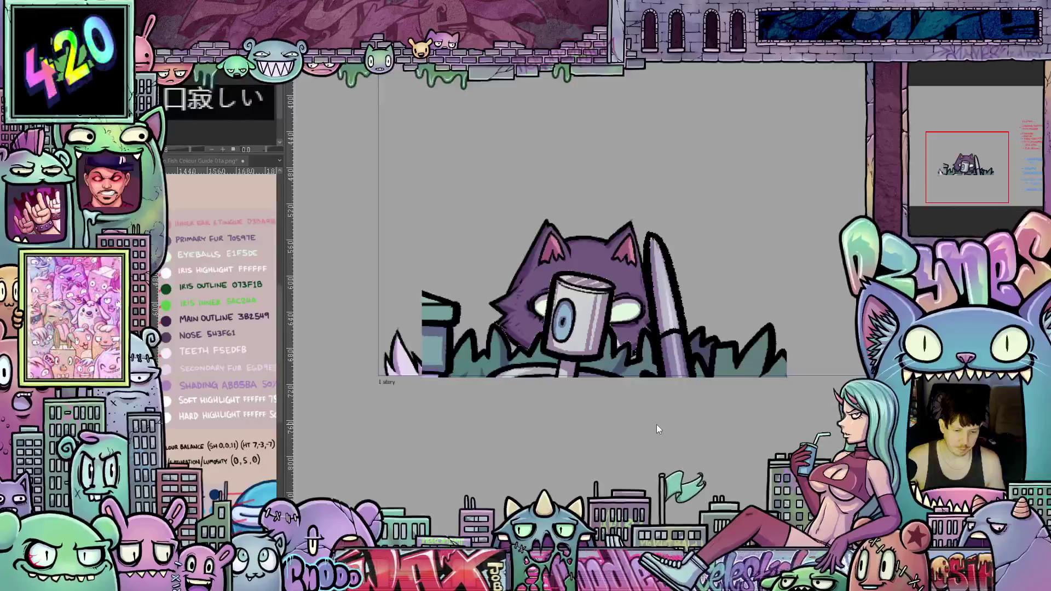
pyautogui.hotkey('ctrl', 'z')
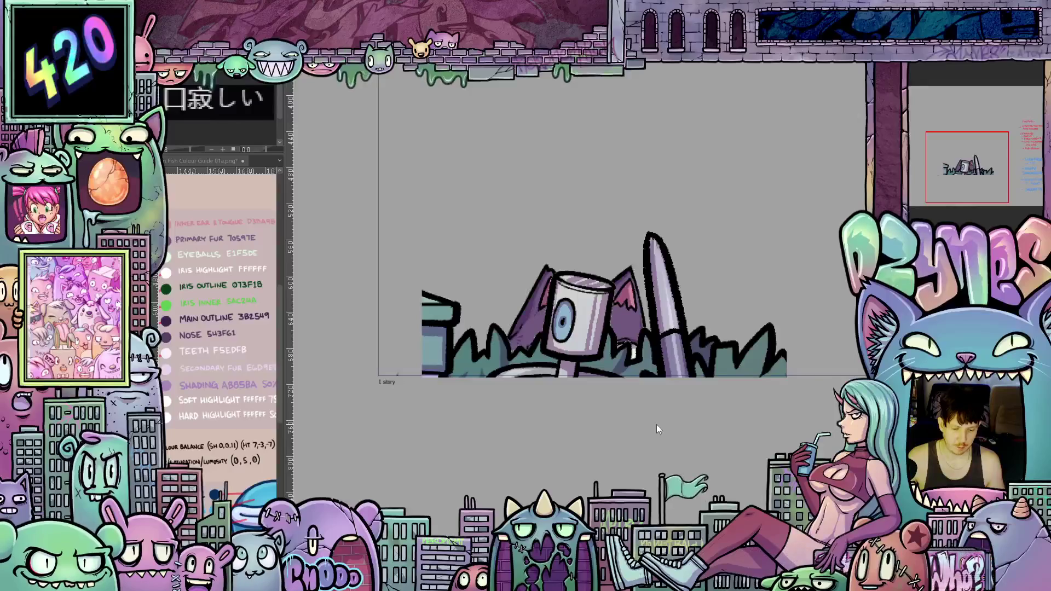
pyautogui.hotkey('ctrl', 'z')
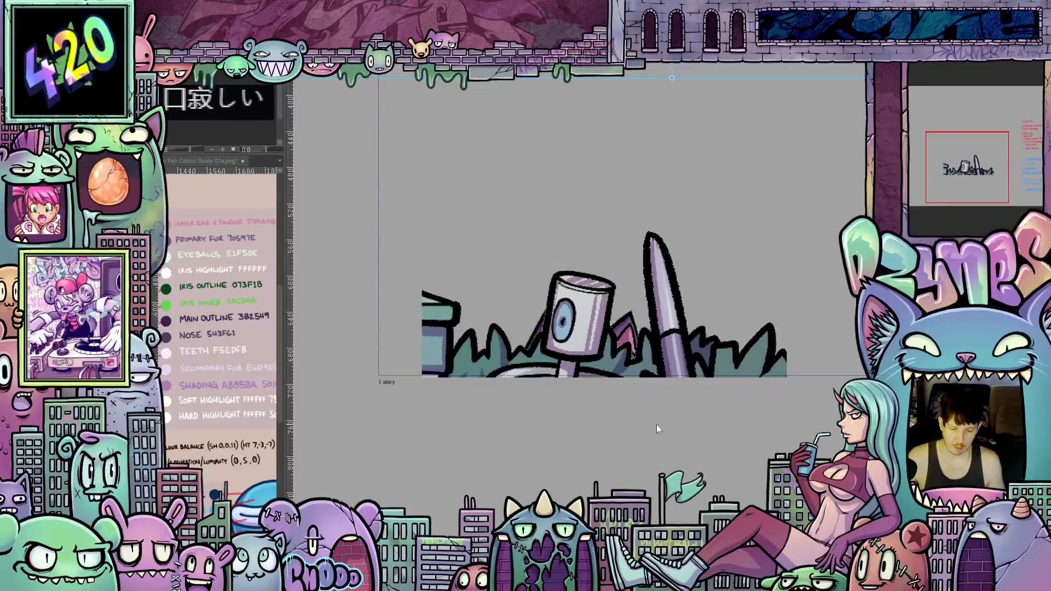
pyautogui.hotkey('ctrl', 'z')
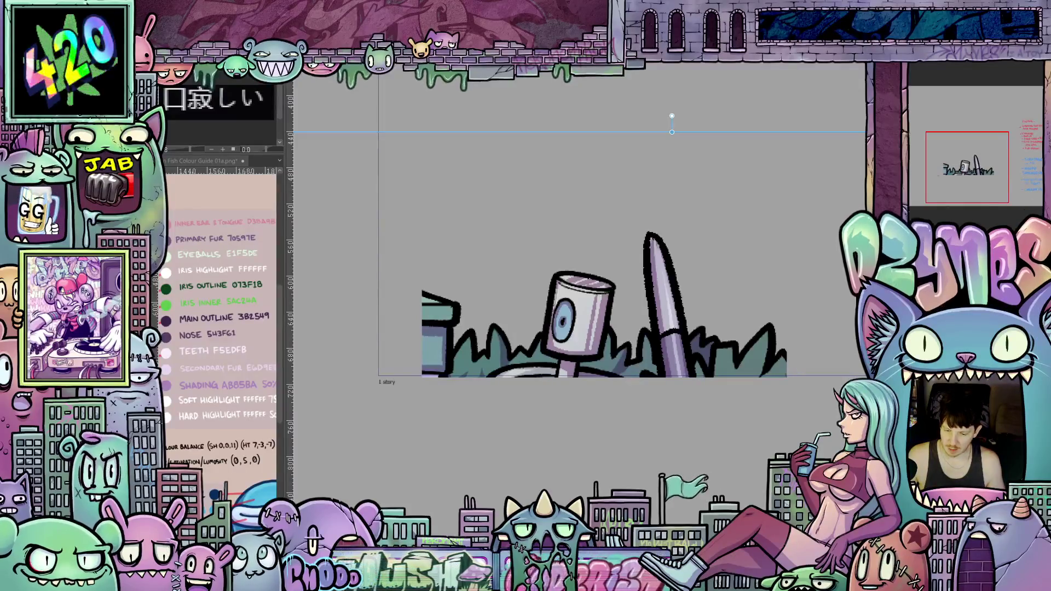
pyautogui.hotkey('ctrl', 'z')
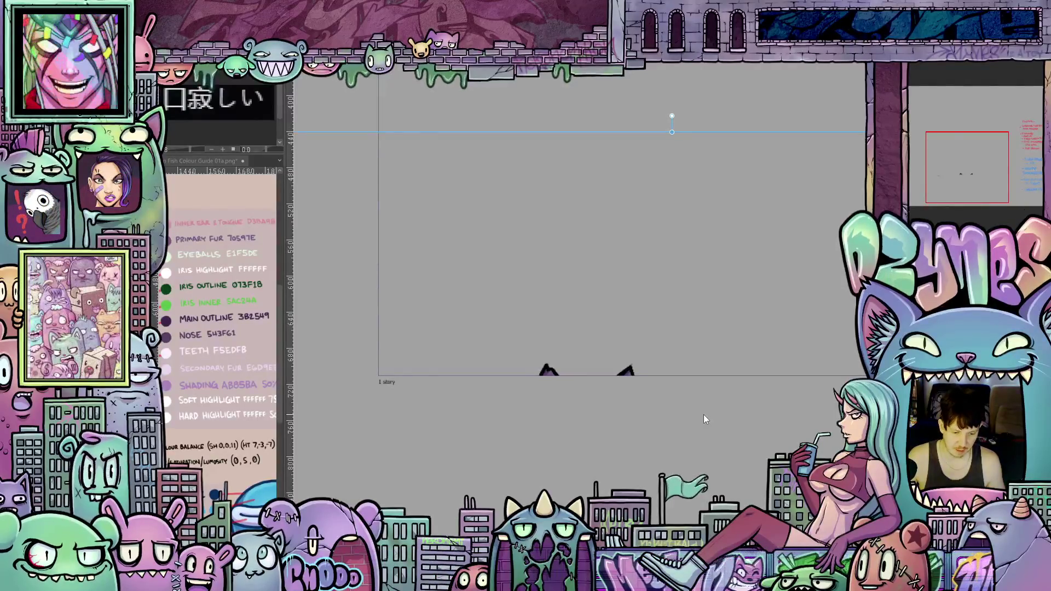
pyautogui.scroll(1, 704, 419)
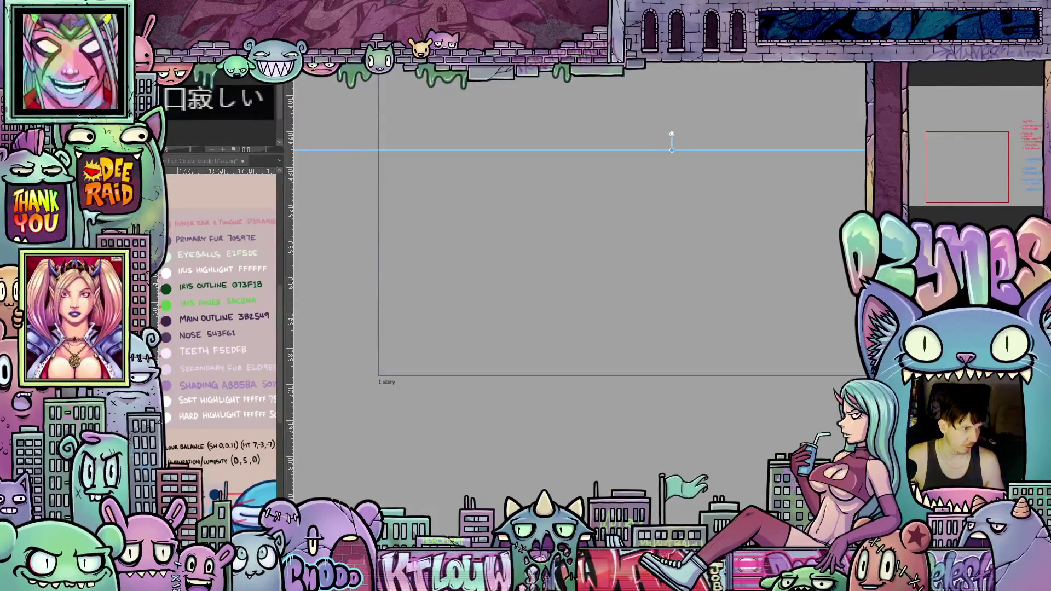
# Step: Flip between the empty and full-cat frames, then render and play back the animation
pyautogui.hotkey('ctrl', 'Tab')
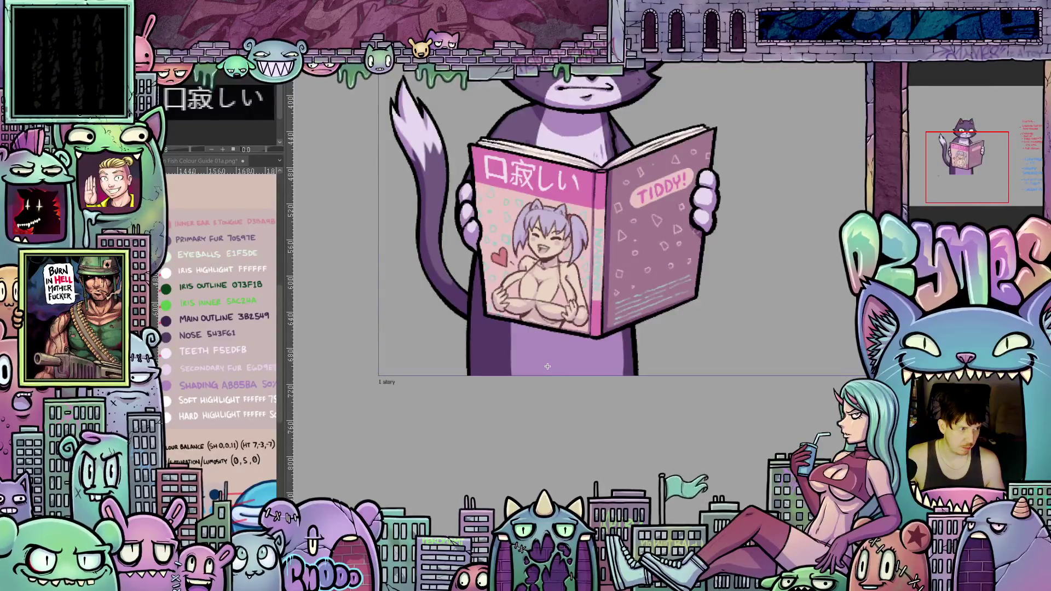
pyautogui.hotkey('ctrl', 'Tab')
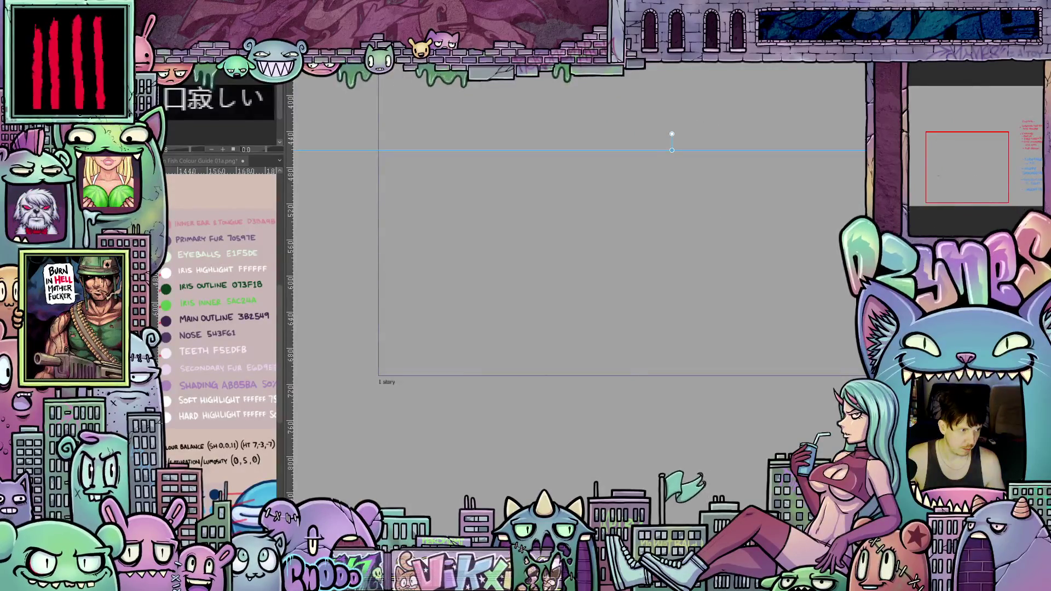
pyautogui.hotkey('ctrl', 'Tab')
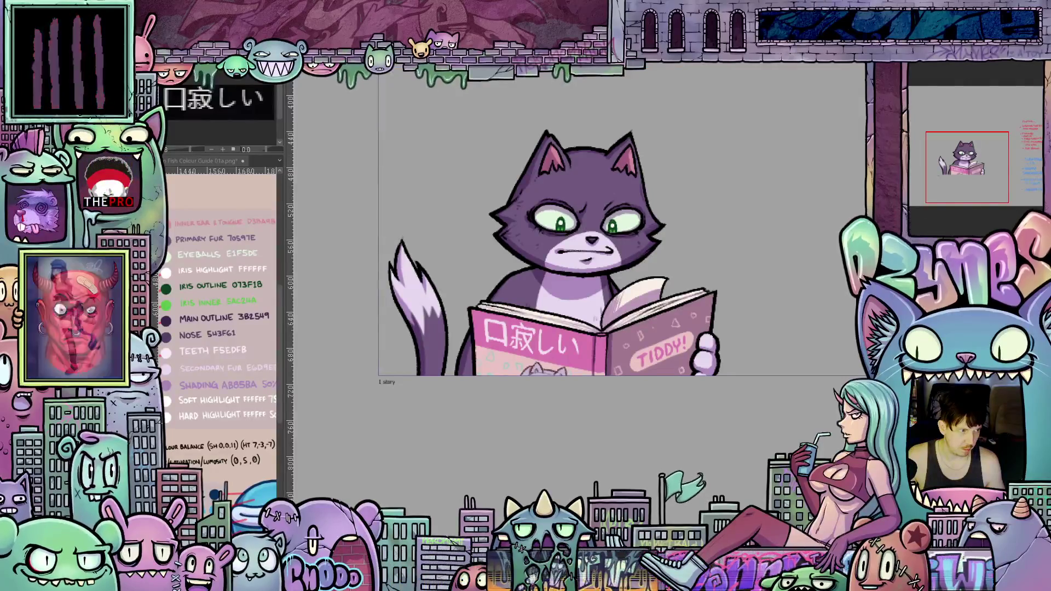
pyautogui.hotkey('ctrl', 'Tab')
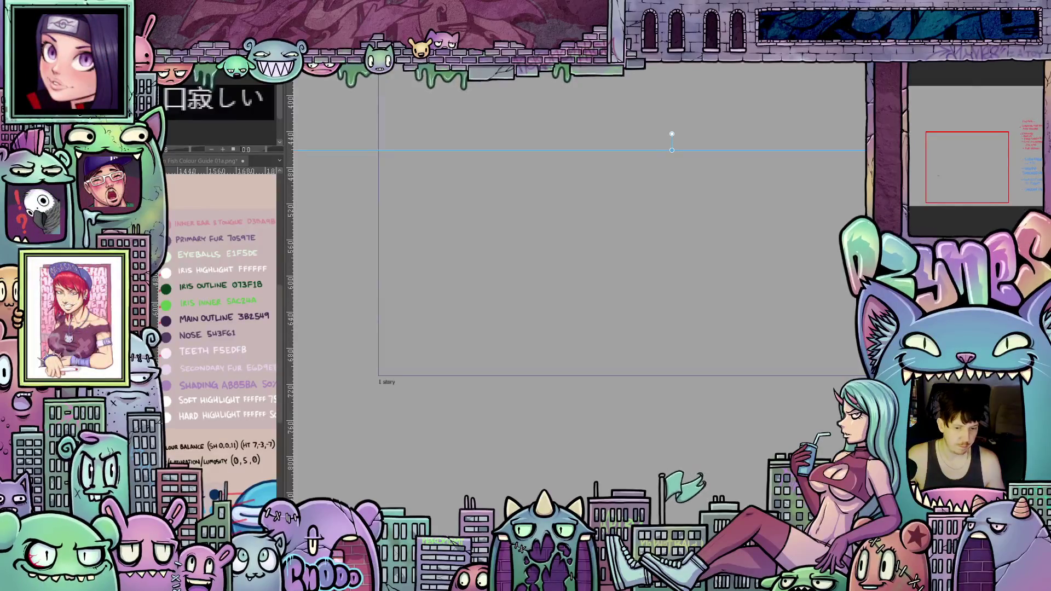
pyautogui.press('space')
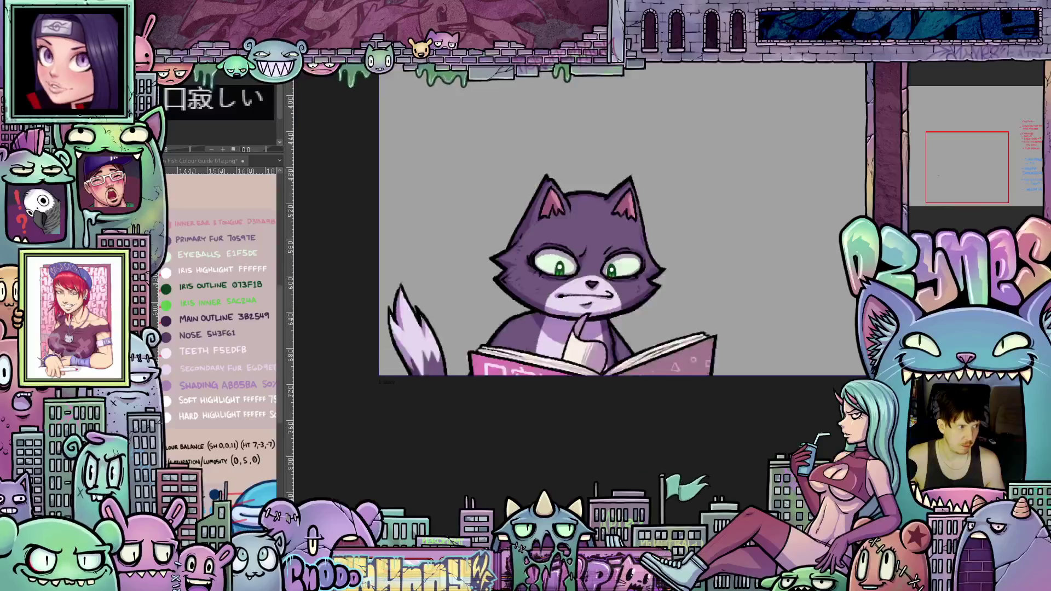
pyautogui.scroll(-2, 808, 226)
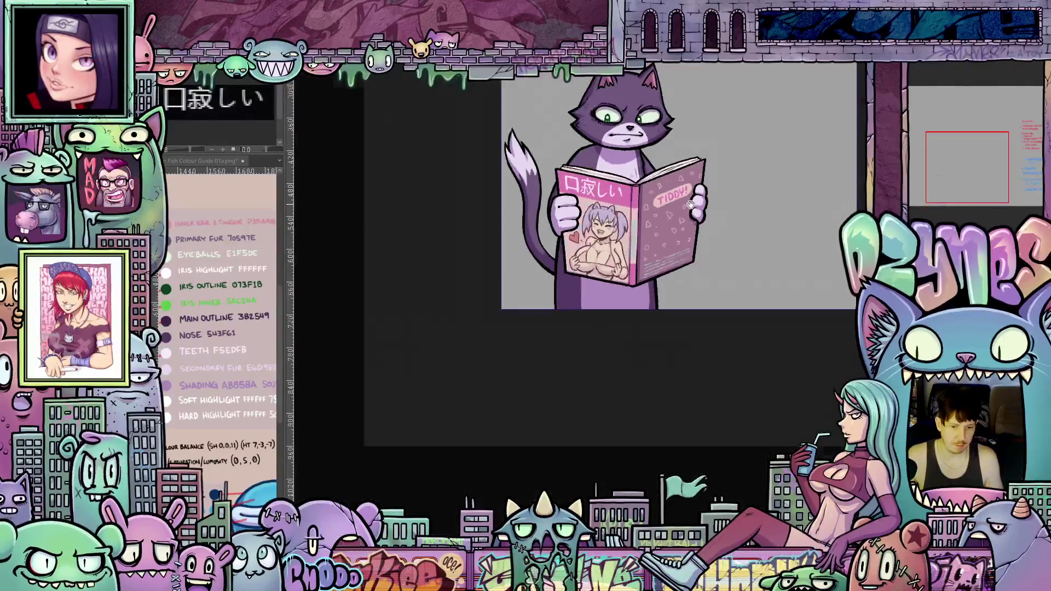
pyautogui.moveTo(807, 225); pyautogui.dragTo(807, 319)
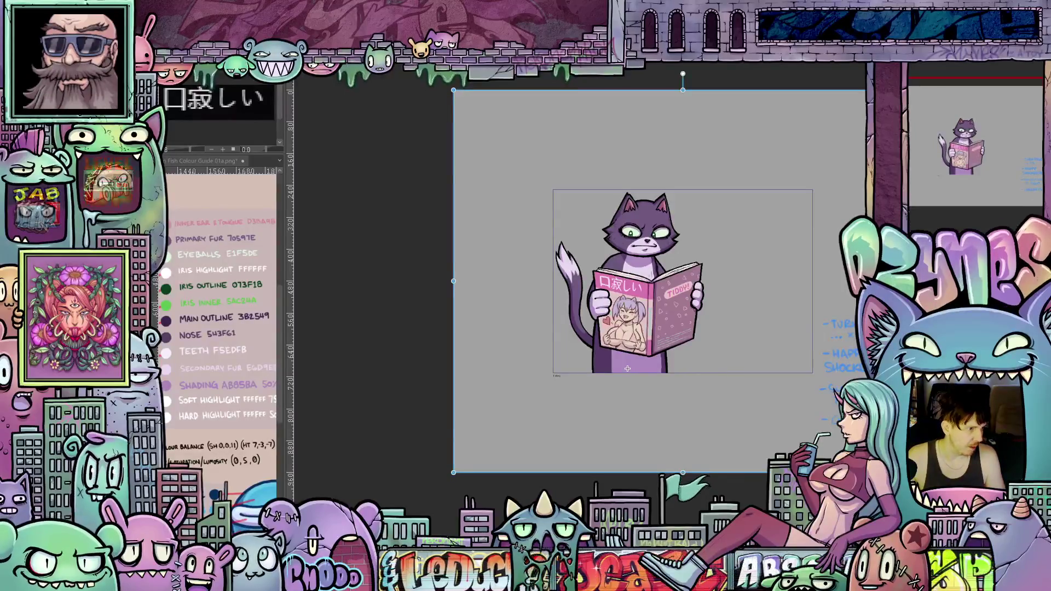
pyautogui.moveTo(627, 369); pyautogui.dragTo(683, 444)
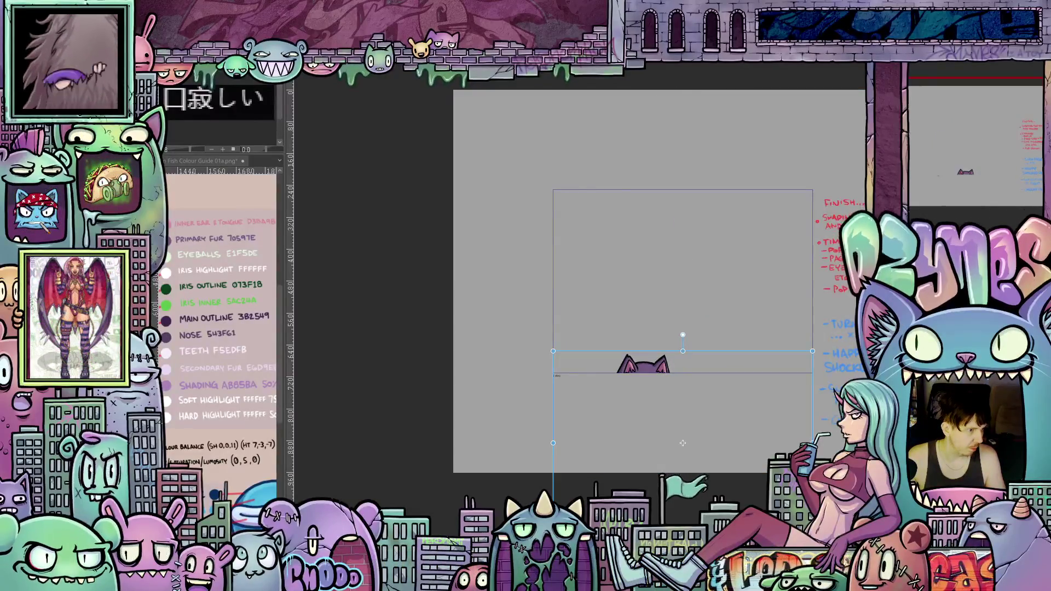
pyautogui.click(683, 444)
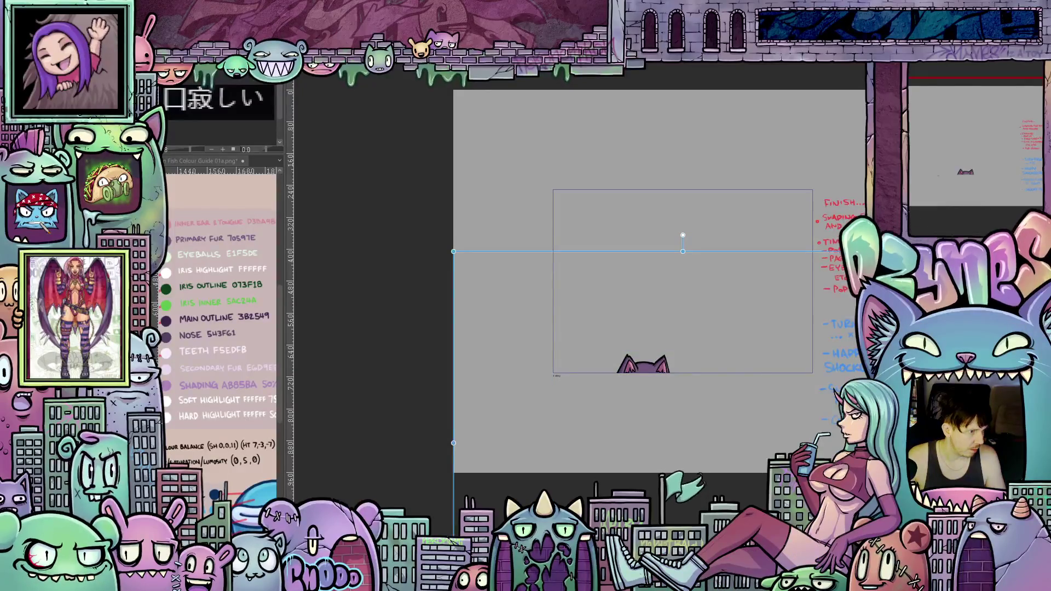
pyautogui.press('Escape')
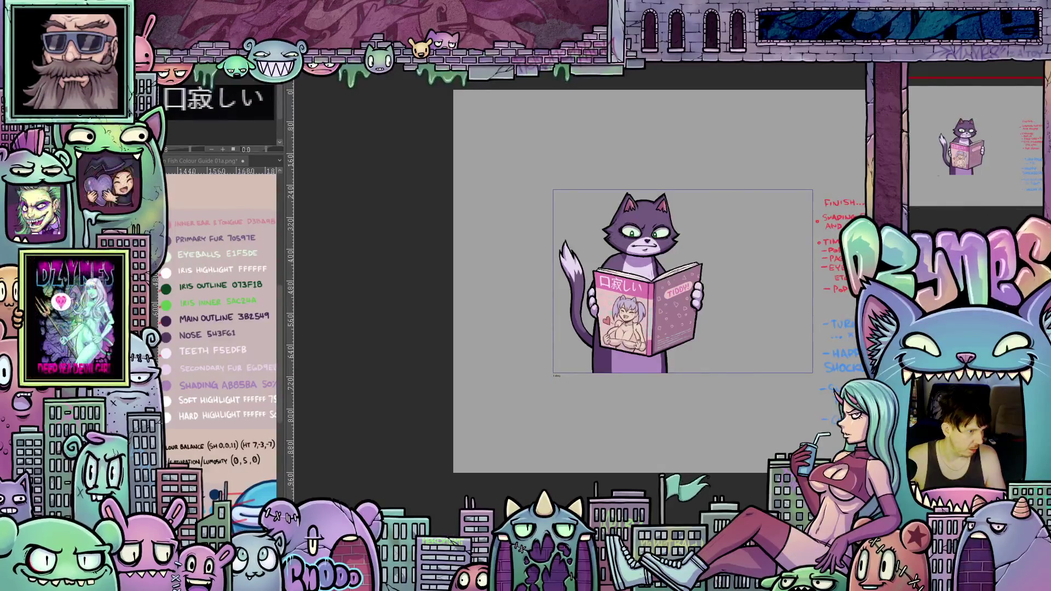
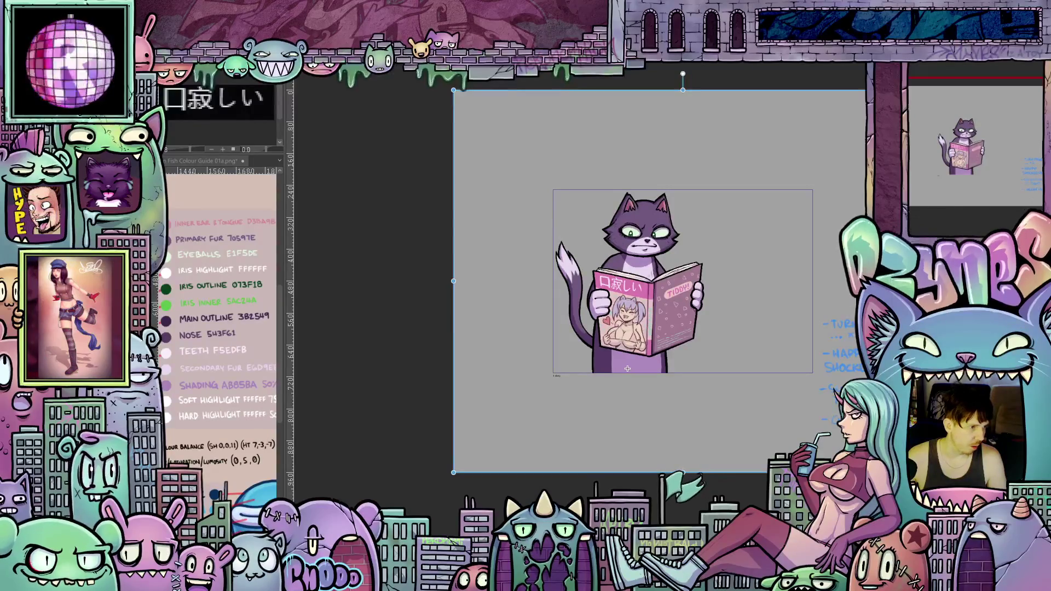
# Step: Compare the flattened-cat and full-cat keyframes, level the flat cat, and render a playback preview
pyautogui.press('Delete')
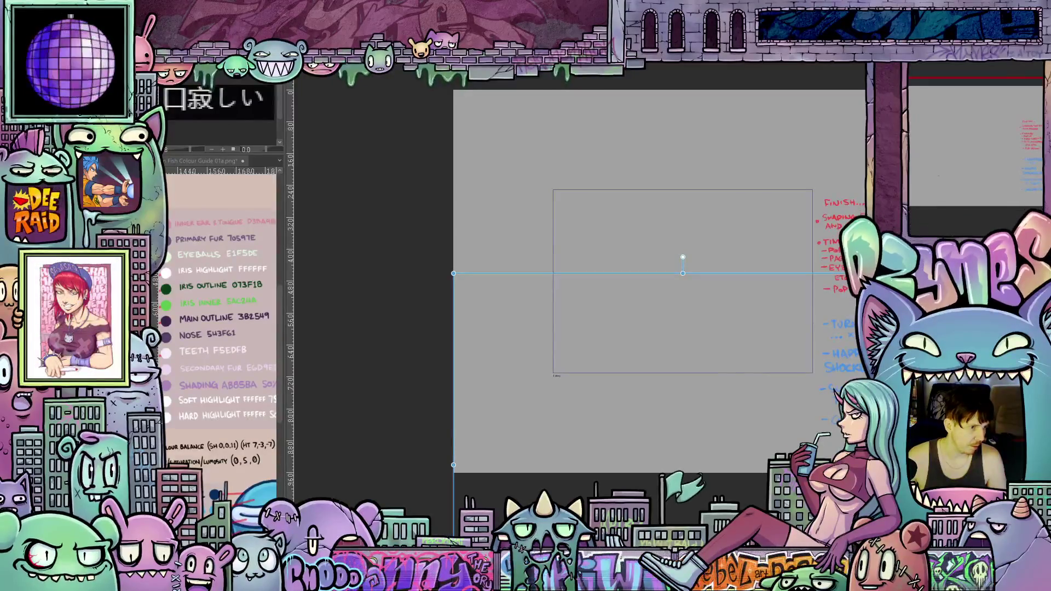
pyautogui.hotkey('ctrl', 'z')
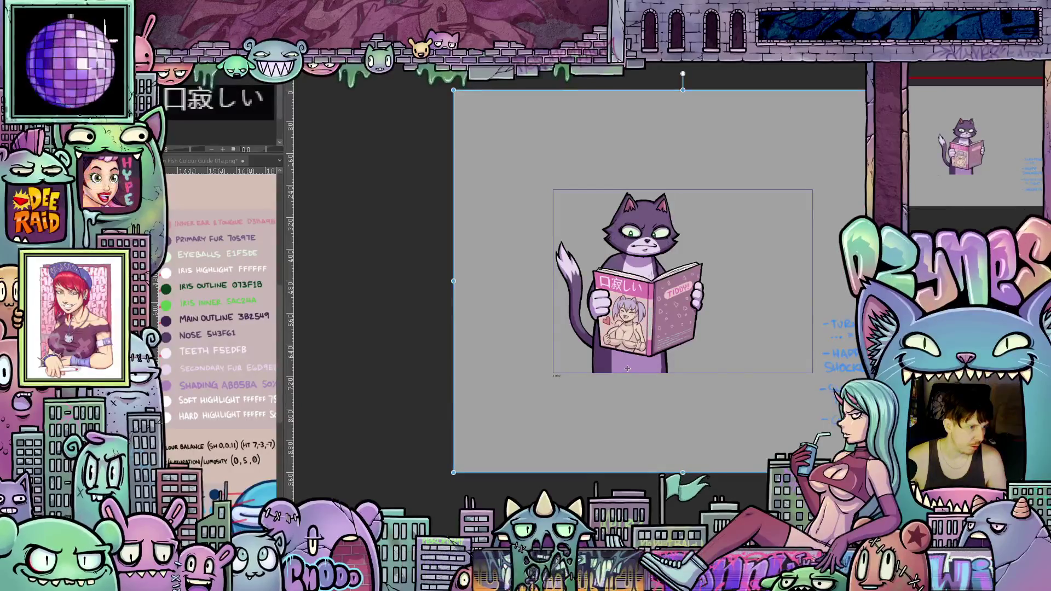
pyautogui.press('Delete')
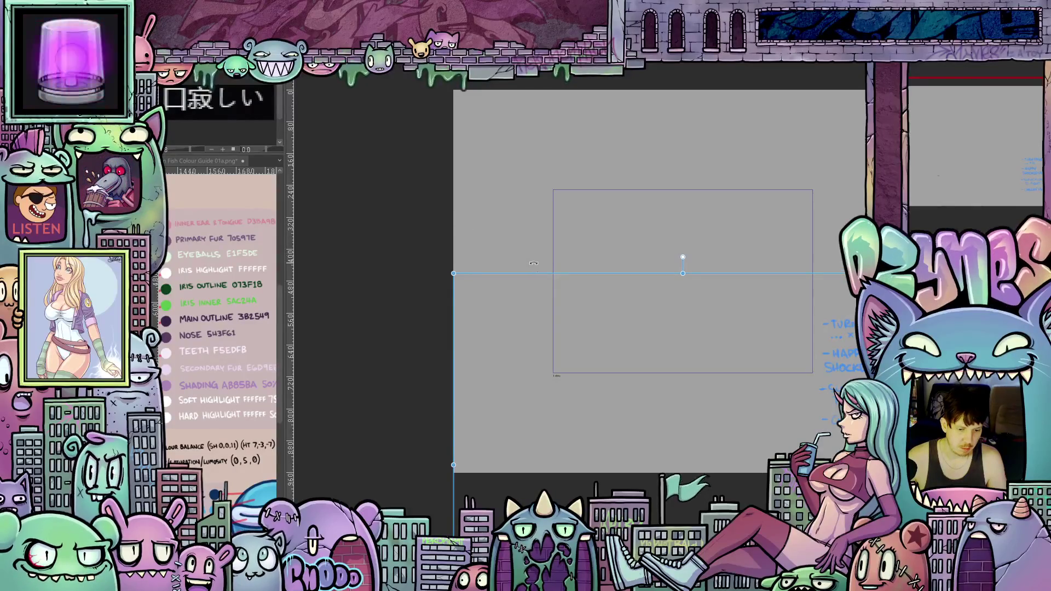
pyautogui.moveTo(534, 265); pyautogui.dragTo(550, 268)
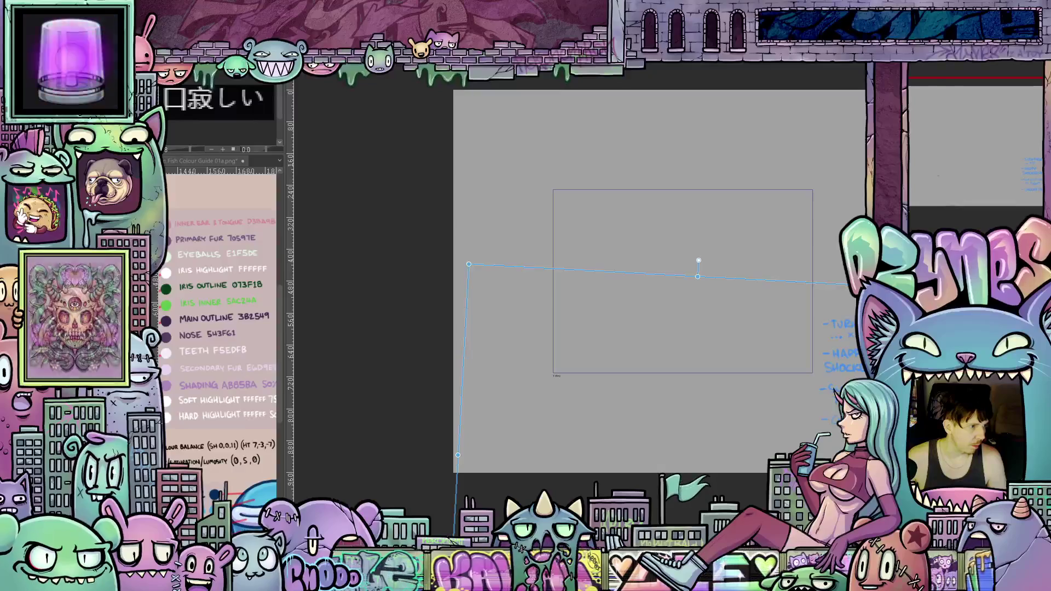
pyautogui.hotkey('ctrl', 'z')
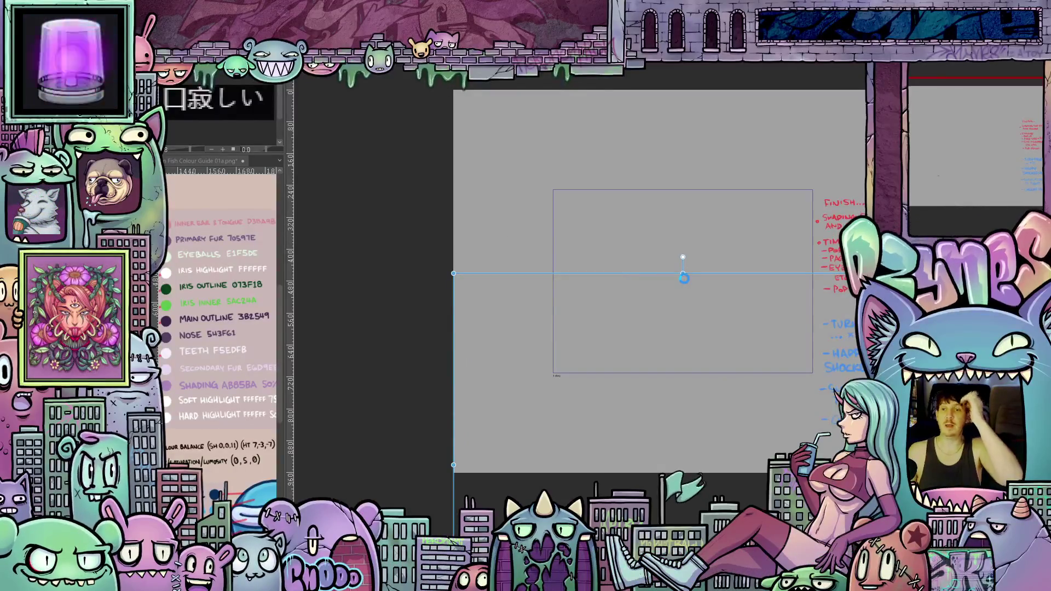
pyautogui.press('space')
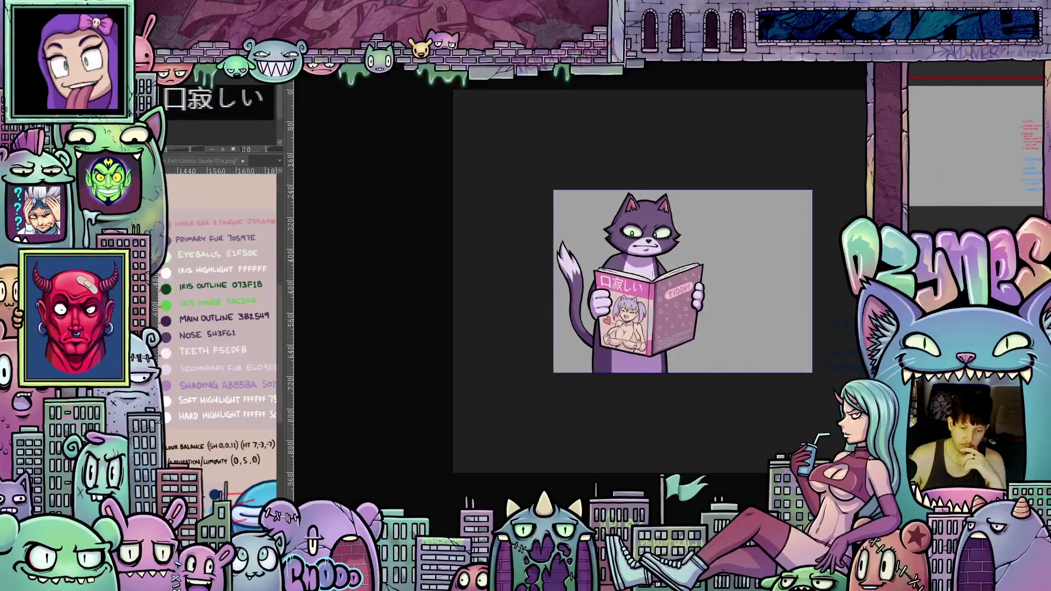
pyautogui.scroll(2, 751, 245)
pyautogui.scroll(2, 756, 219)
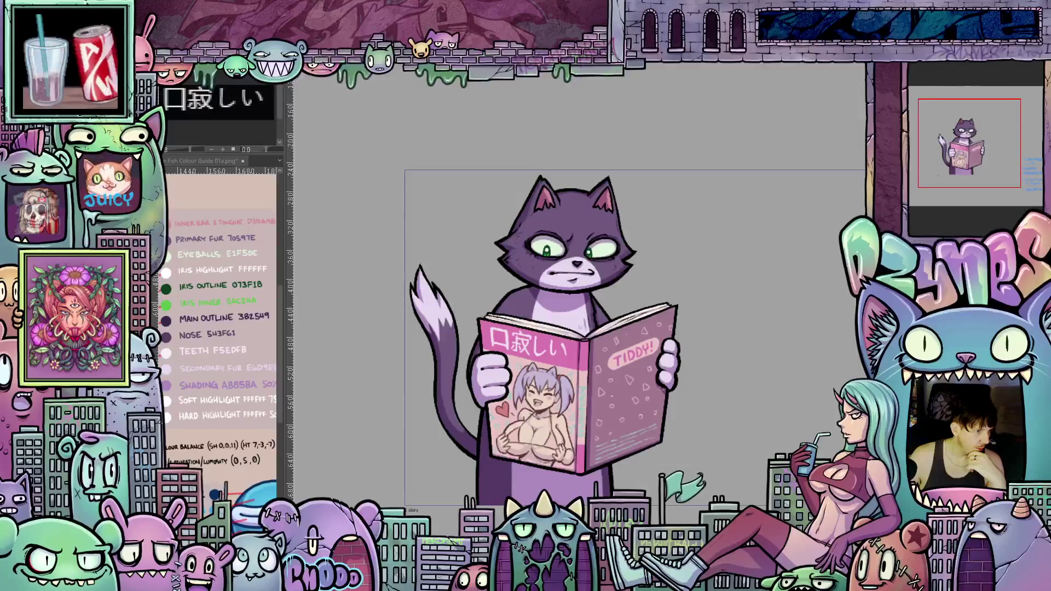
# Step: Transform the cat layer below the canvas bottom on one key, then back up into reading position
pyautogui.hotkey('ctrl', 't')
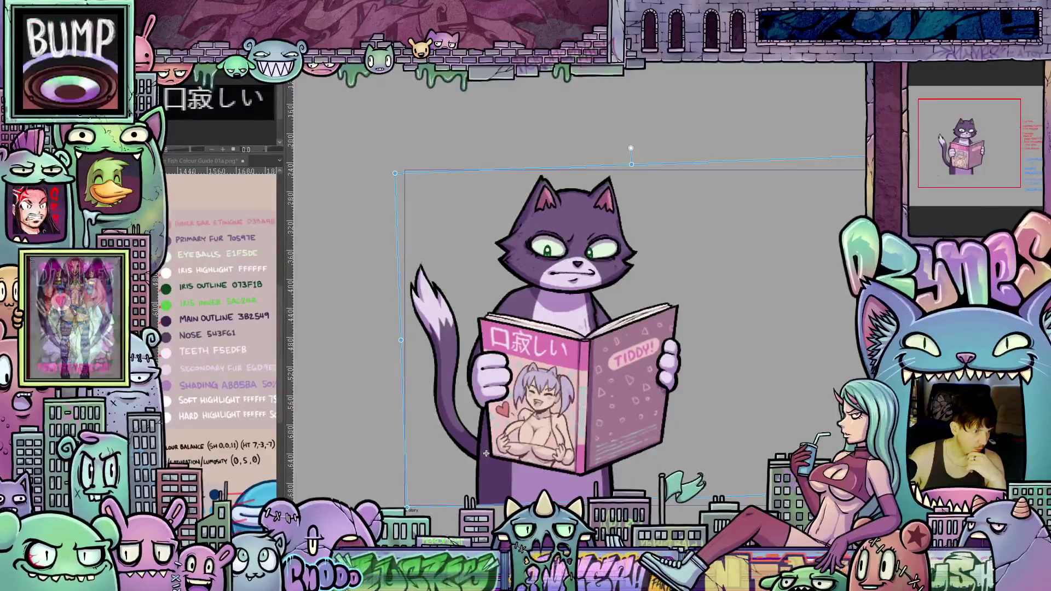
pyautogui.moveTo(485, 453); pyautogui.dragTo(486, 588)
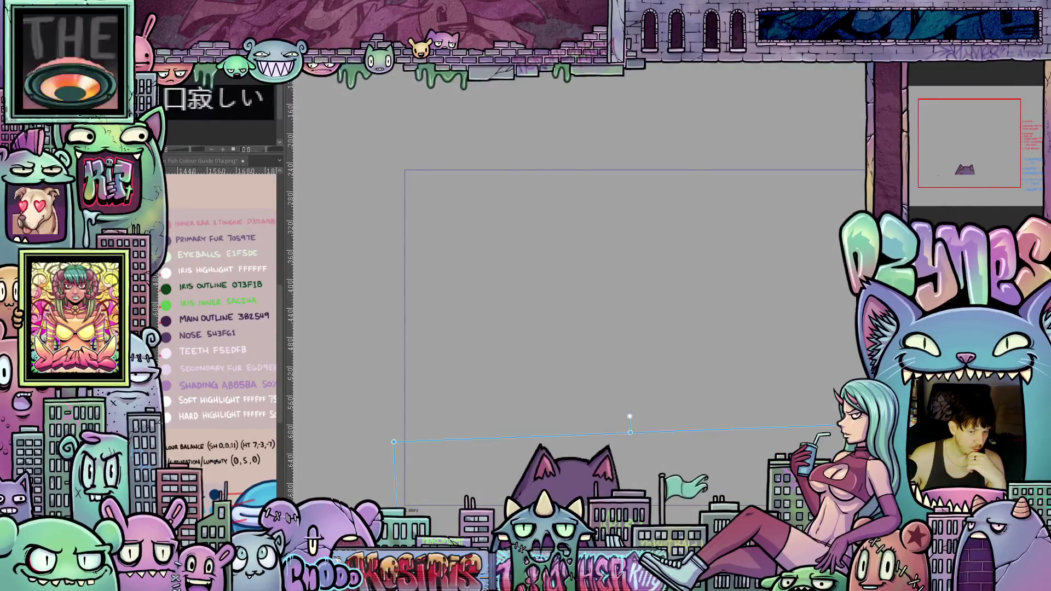
pyautogui.moveTo(486, 588); pyautogui.dragTo(487, 455)
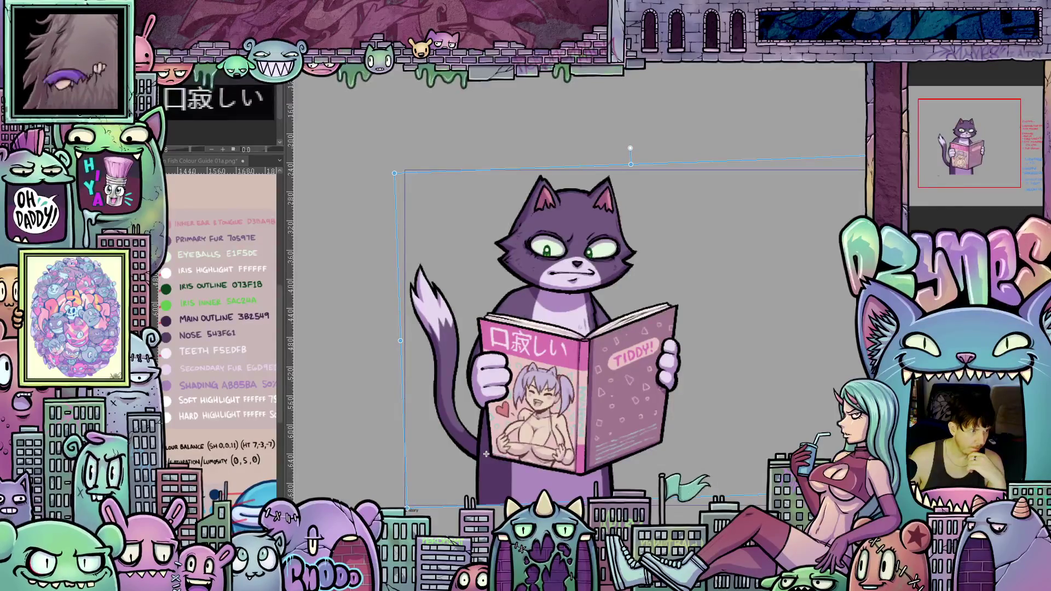
pyautogui.moveTo(486, 455)
pyautogui.mouseDown()
pyautogui.moveTo(487, 474)
pyautogui.moveTo(486, 453)
pyautogui.mouseUp()
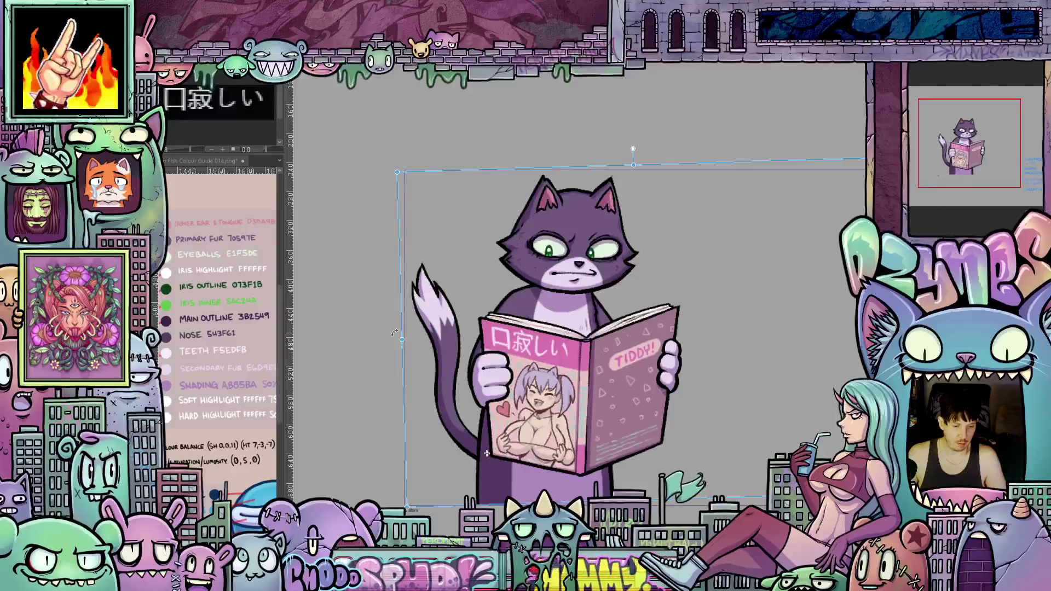
# Step: Tilt the rising cat slightly to one side, then step to the frame where it sits out of view
pyautogui.moveTo(396, 332); pyautogui.dragTo(411, 312)
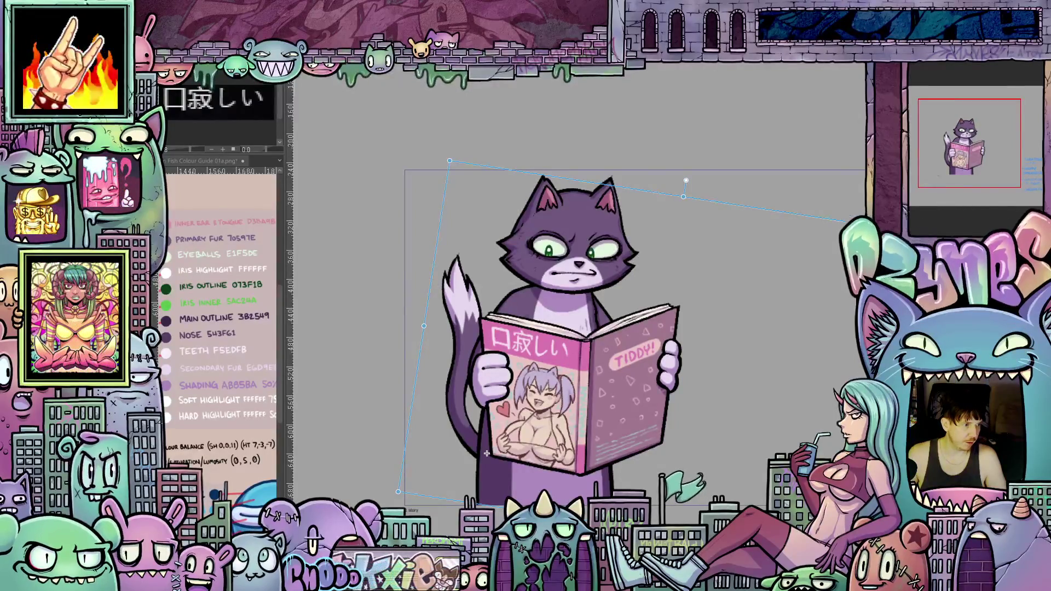
pyautogui.press('Delete')
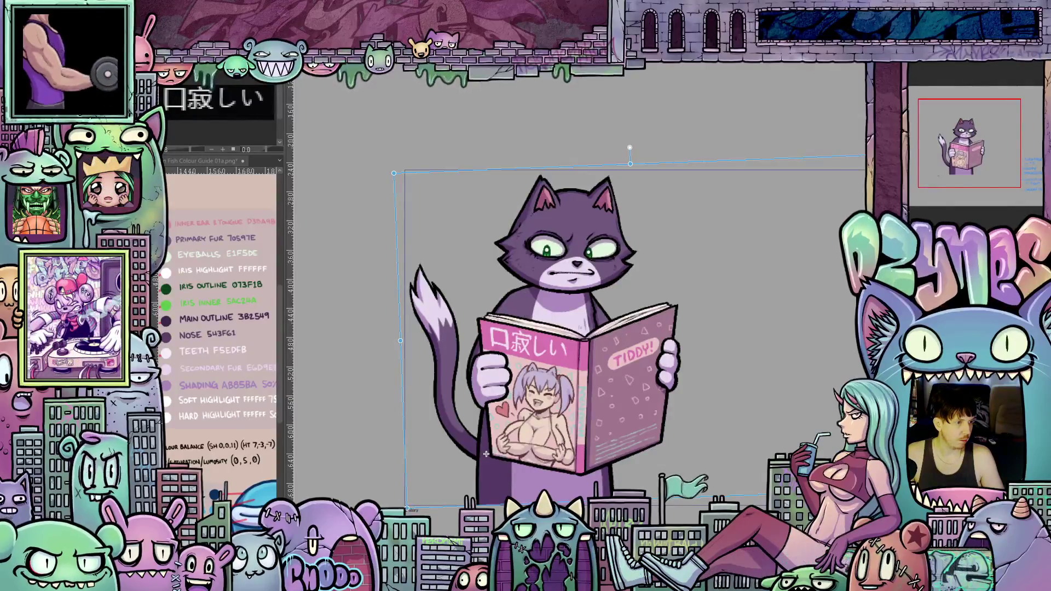
pyautogui.press('Delete')
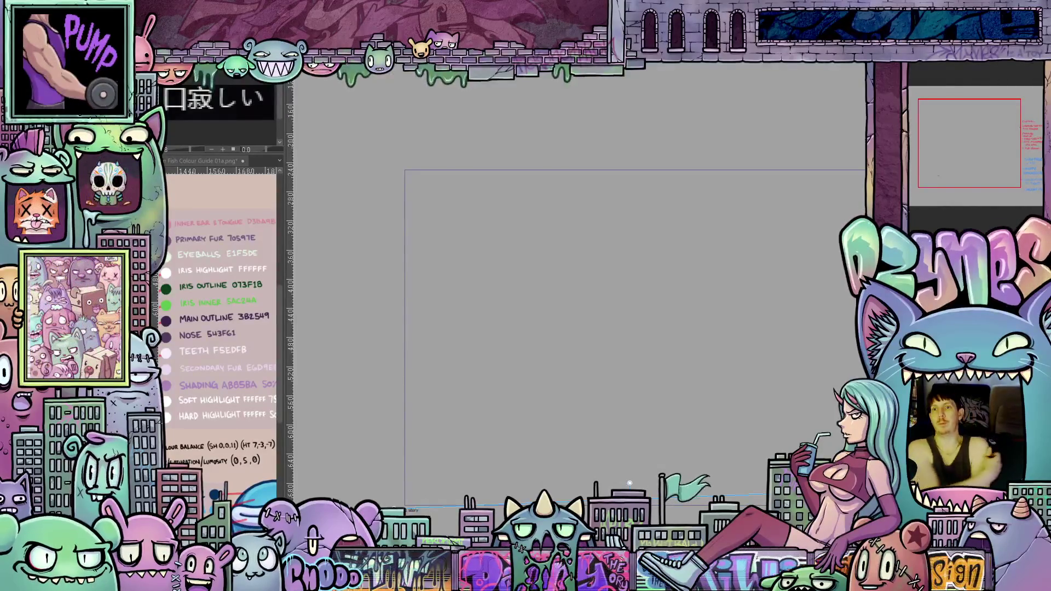
# Step: Preview, then on the blank frame move the tilted cat below the canvas and rotate it slightly clockwise
pyautogui.press('space')
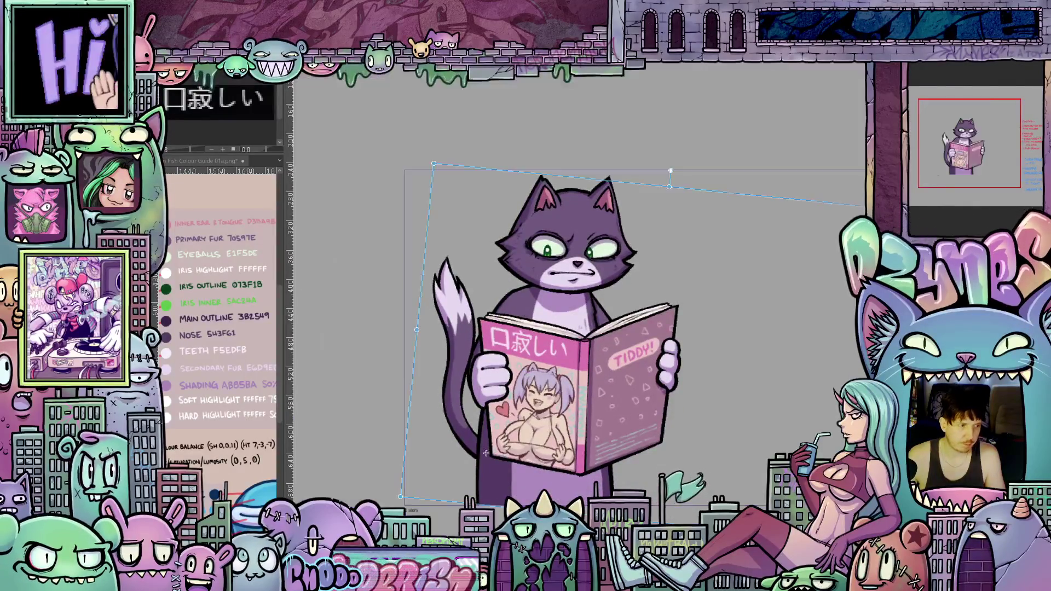
pyautogui.hotkey('ctrl', 't')
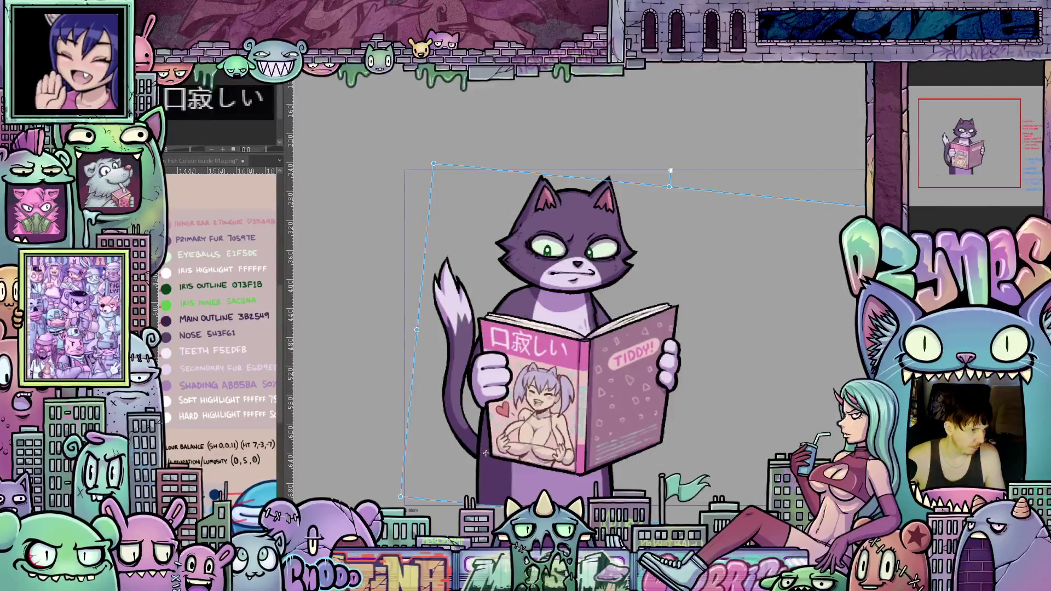
pyautogui.press('Delete')
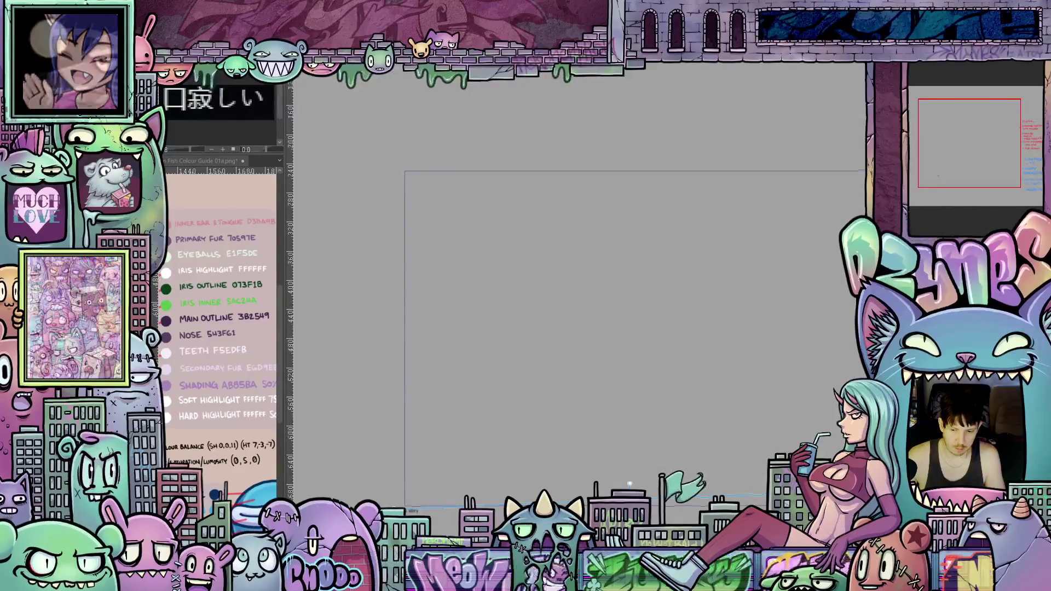
pyautogui.moveTo(518, 279); pyautogui.dragTo(630, 423)
pyautogui.scroll(-3, 676, 231)
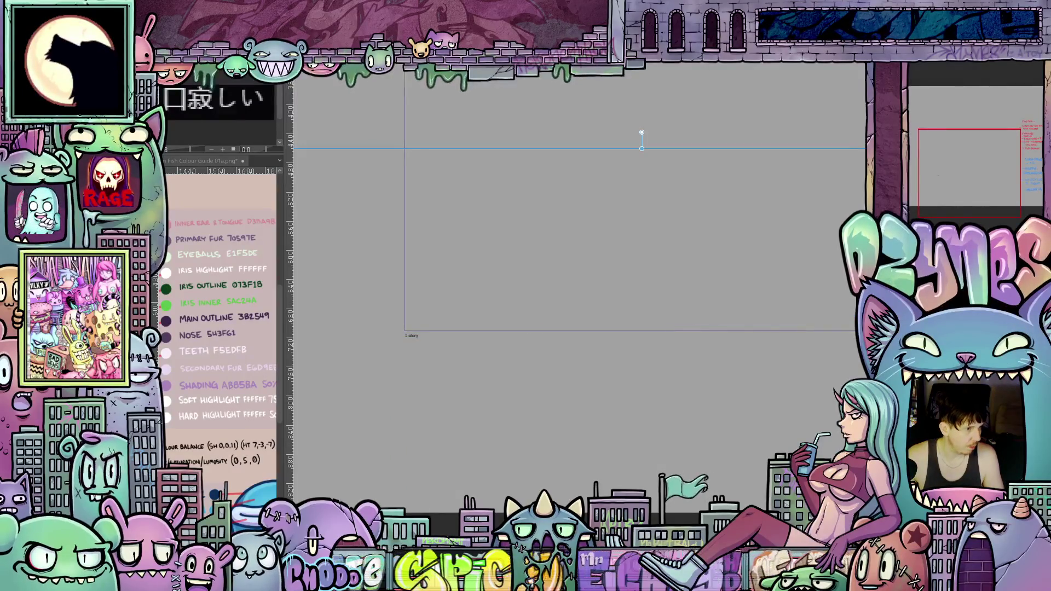
pyautogui.scroll(-2, 701, 238)
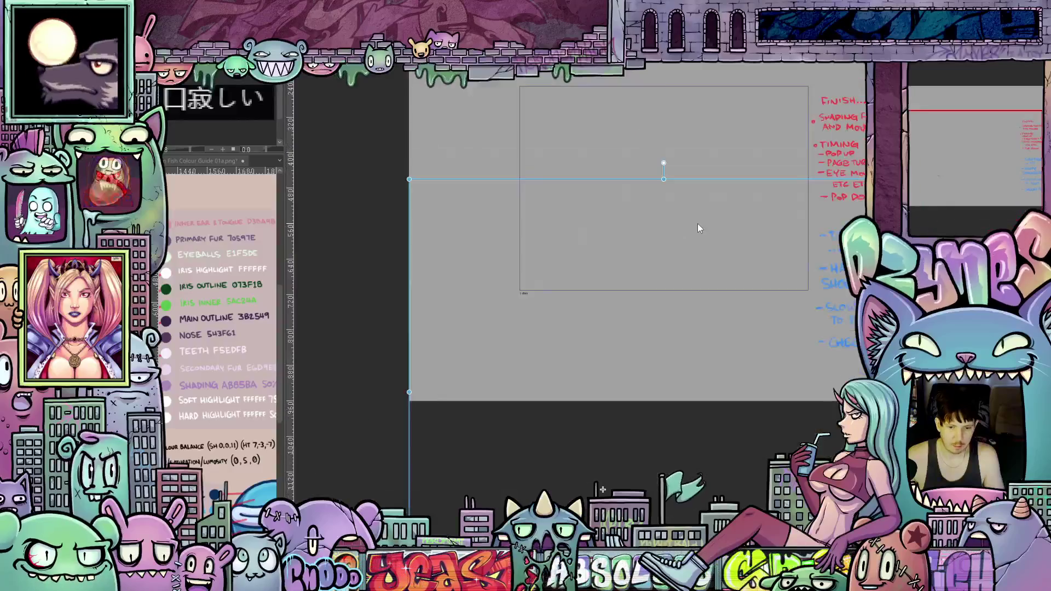
pyautogui.scroll(-1, 698, 223)
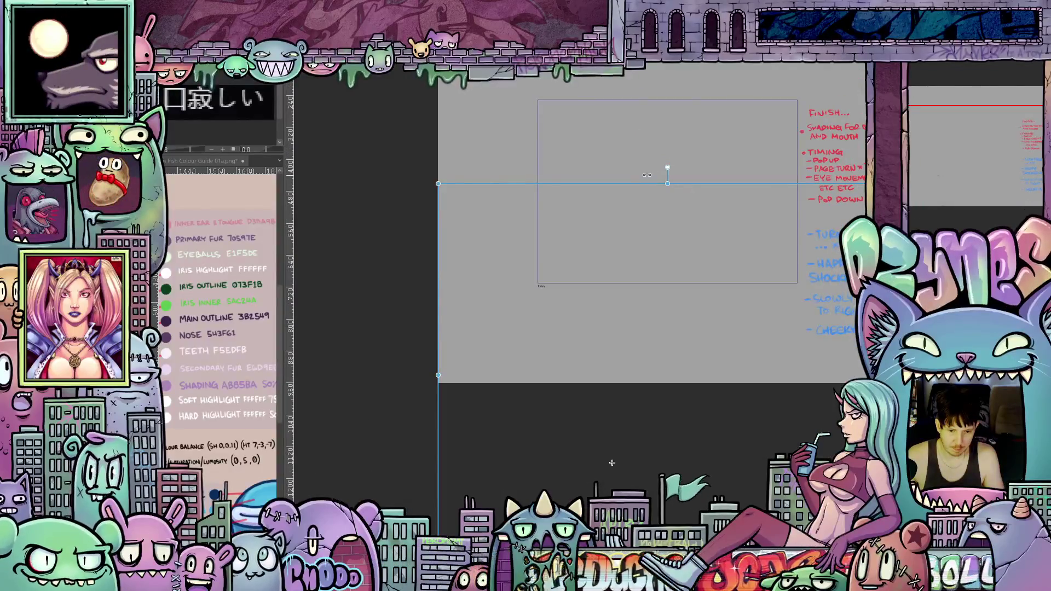
pyautogui.moveTo(667, 178); pyautogui.dragTo(716, 191)
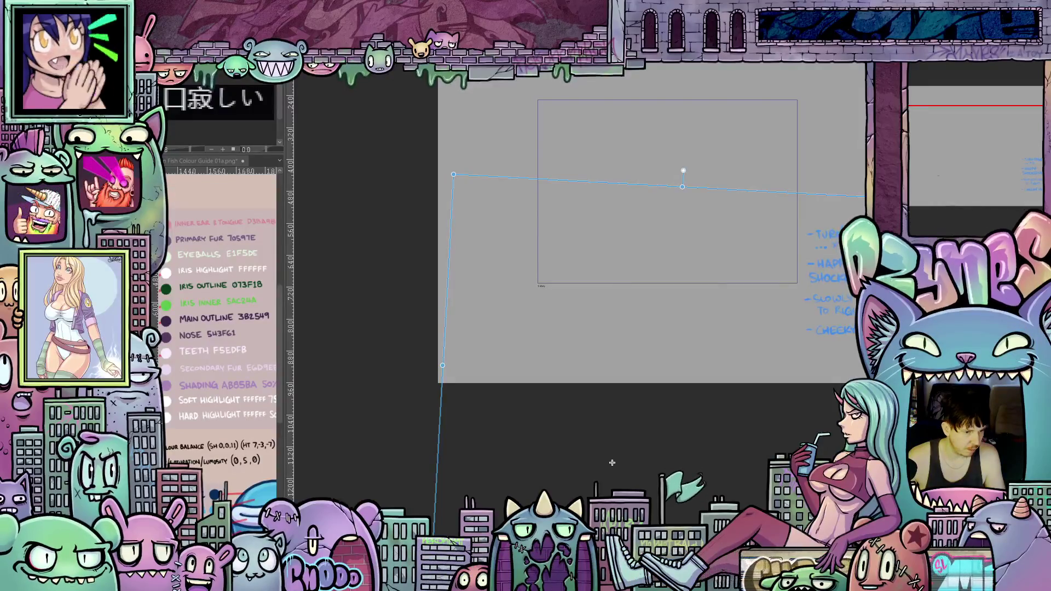
# Step: Nudge the transform rotation a few steps further clockwise and pan the view left
pyautogui.press('Return')
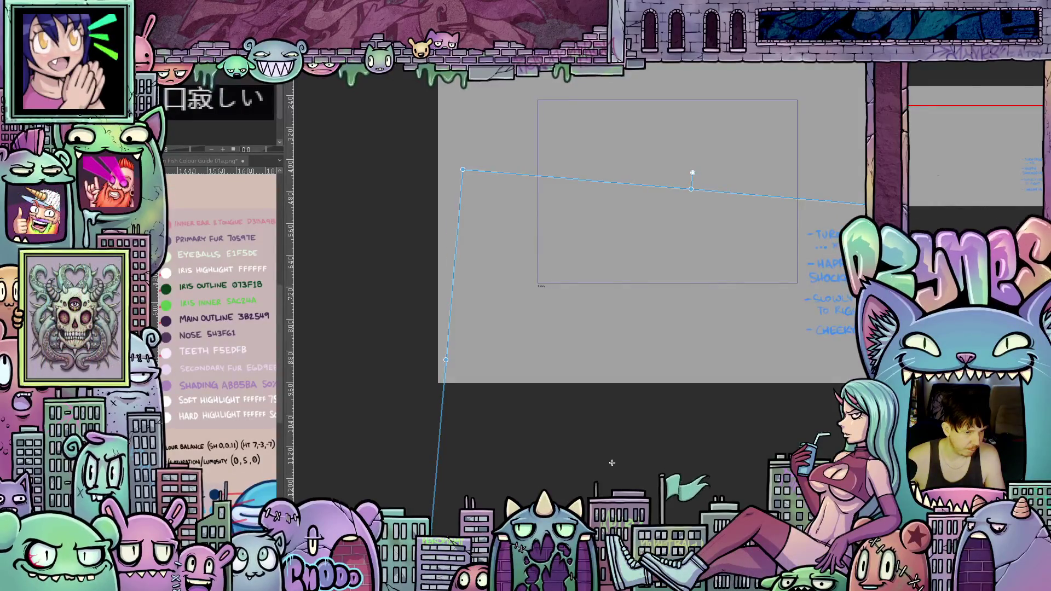
pyautogui.press('Return')
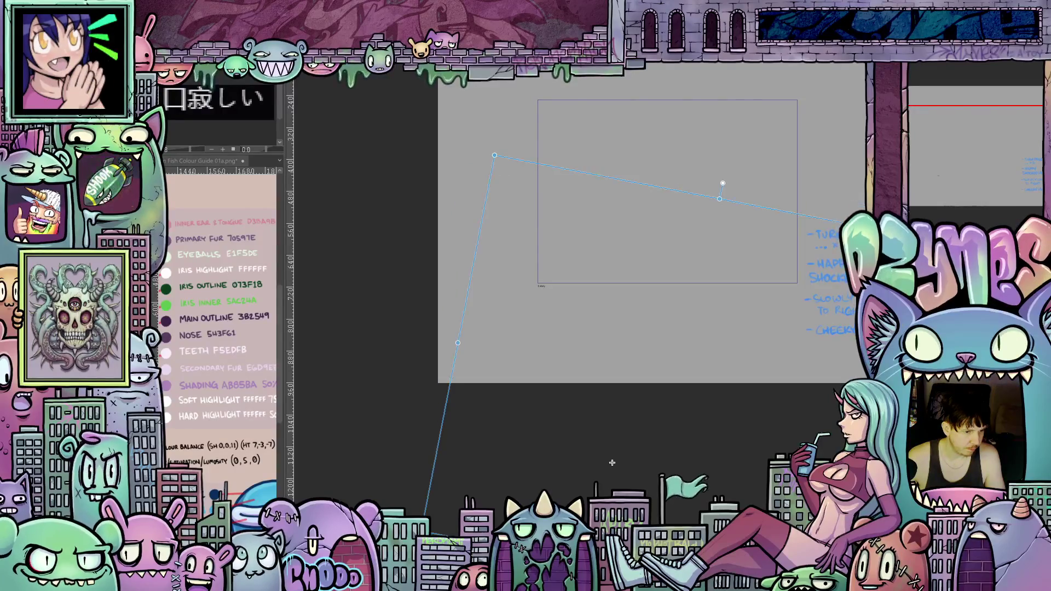
pyautogui.press('Return')
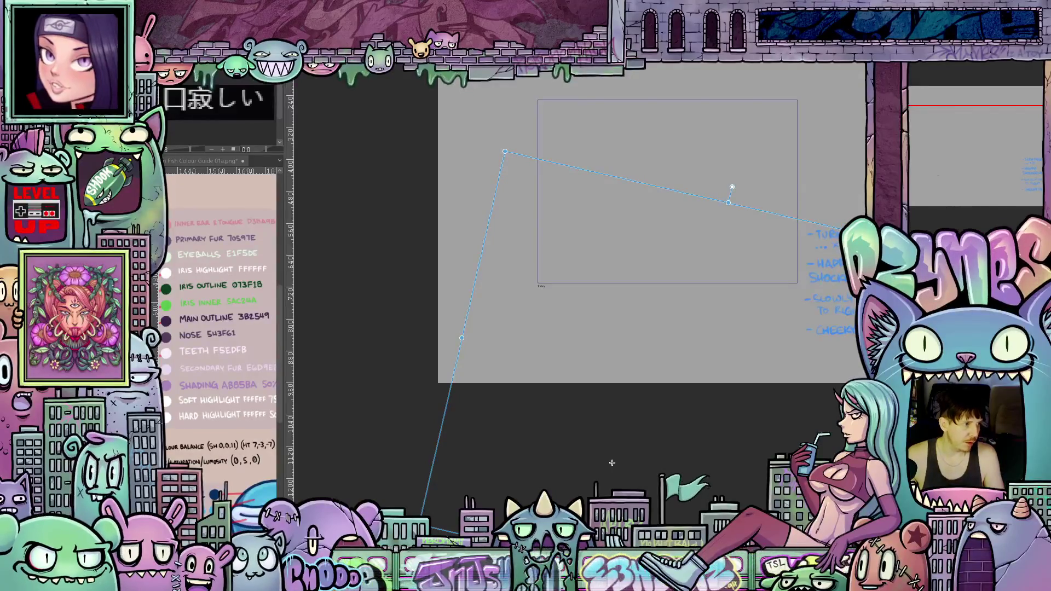
pyautogui.scroll(-1, 618, 419)
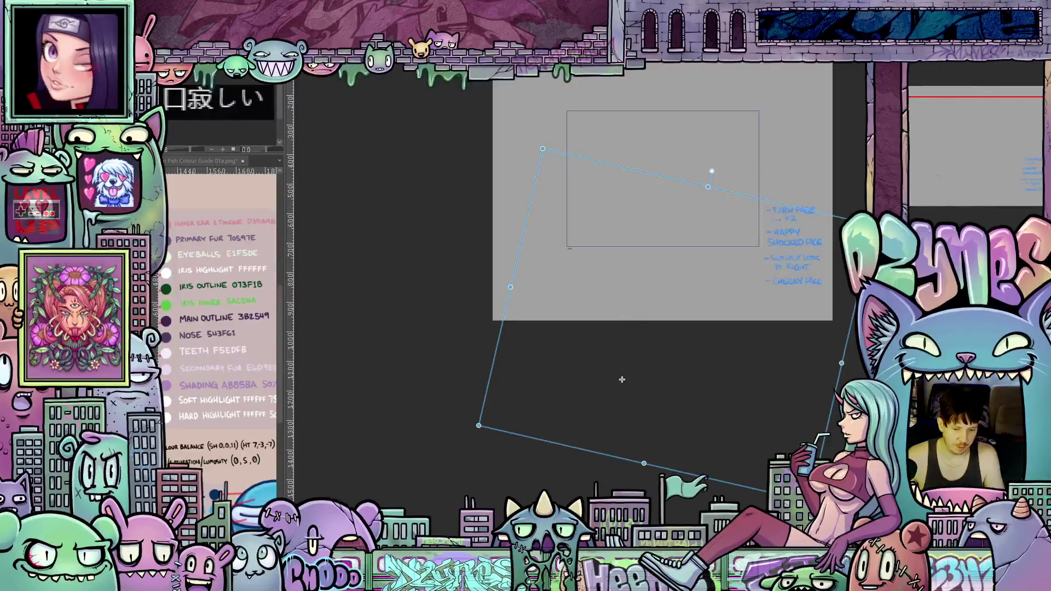
pyautogui.moveTo(621, 379)
pyautogui.mouseDown()
pyautogui.moveTo(566, 380)
pyautogui.moveTo(566, 439)
pyautogui.mouseUp()
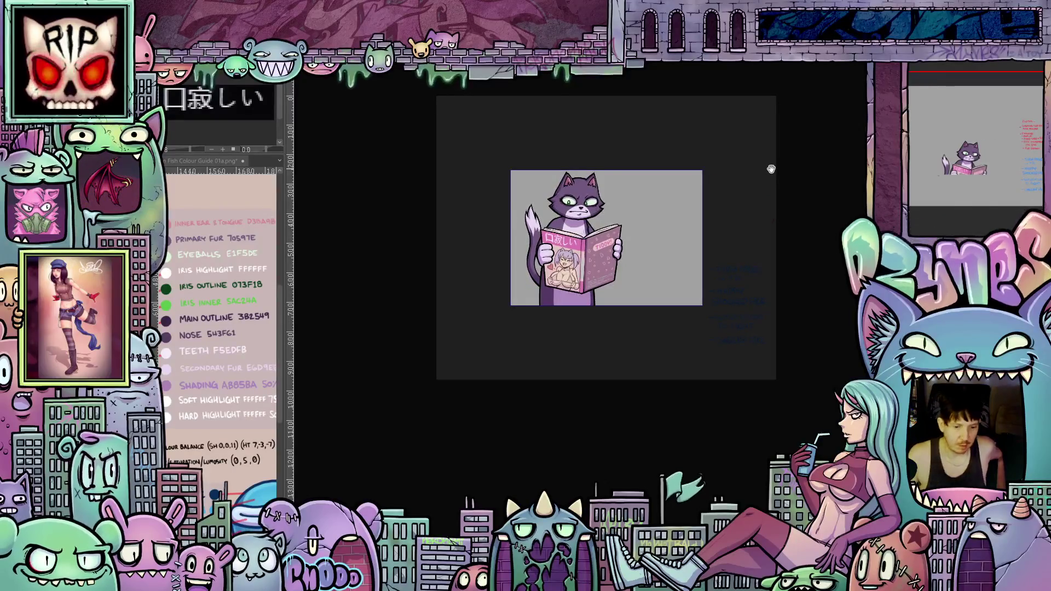
pyautogui.scroll(1, 569, 221)
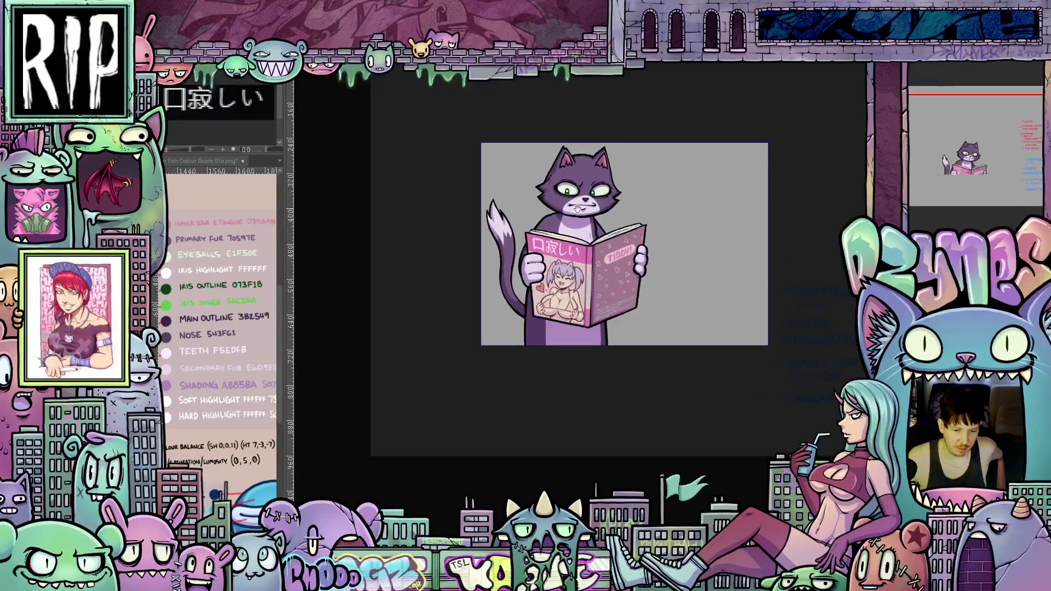
pyautogui.scroll(1, 611, 197)
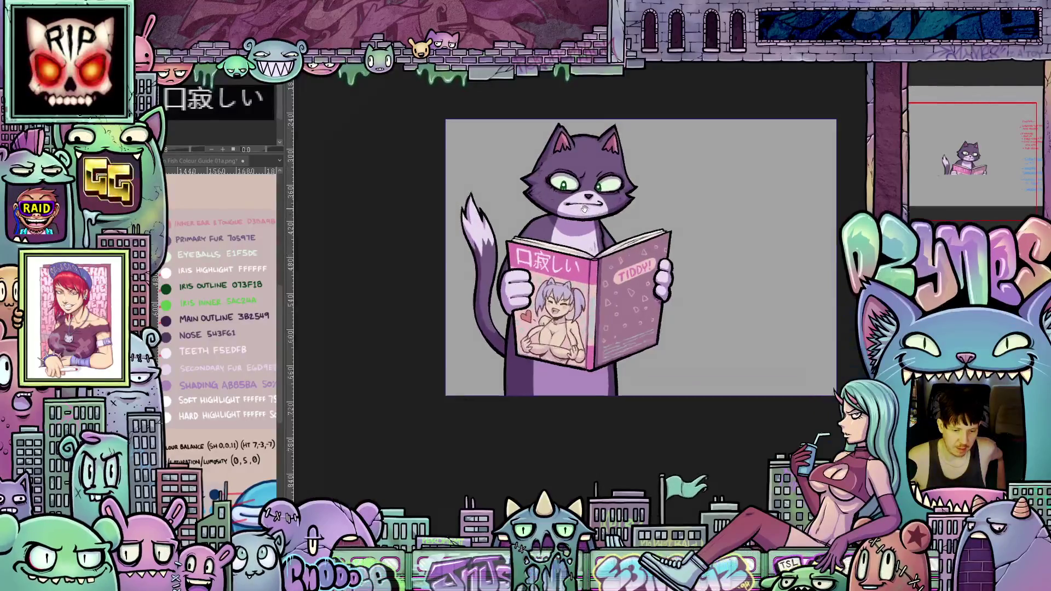
pyautogui.scroll(1, 591, 206)
pyautogui.scroll(-1, 584, 210)
pyautogui.scroll(-1, 584, 211)
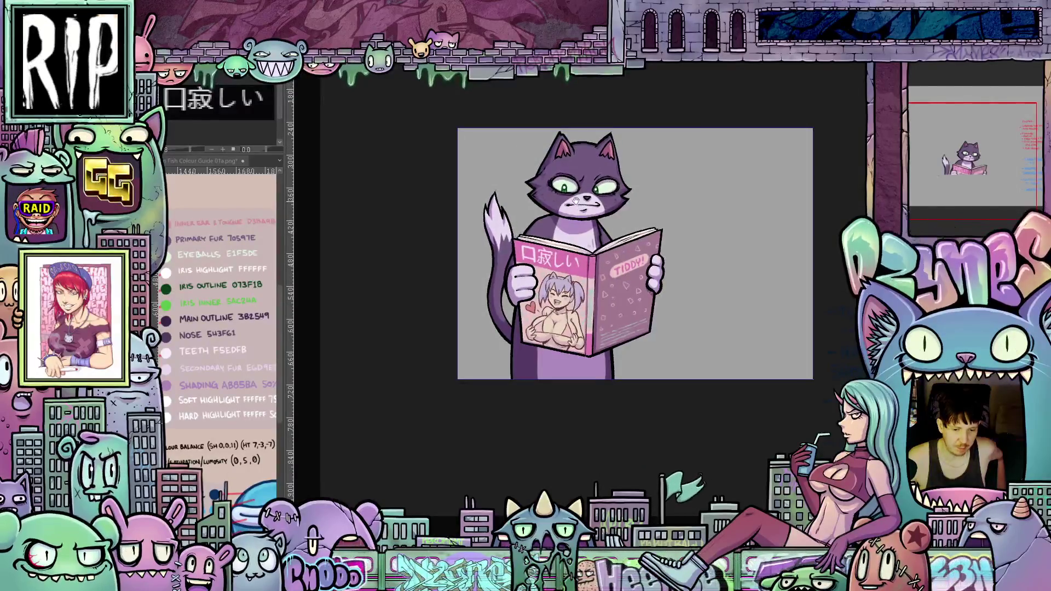
pyautogui.scroll(1, 812, 194)
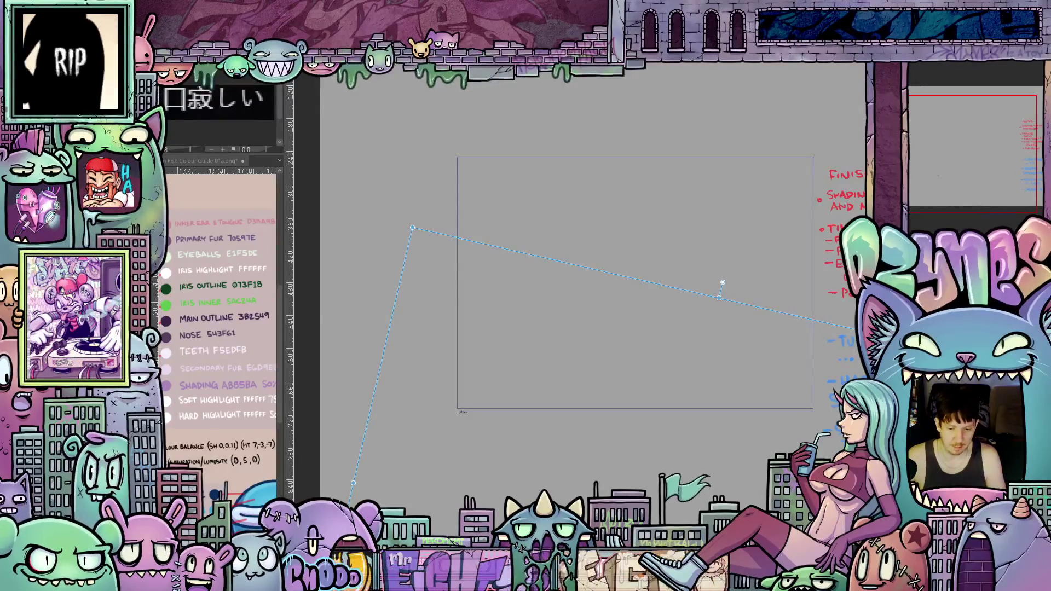
# Step: Recenter the view and play back the cat pop-up animation
pyautogui.moveTo(722, 283); pyautogui.dragTo(723, 338)
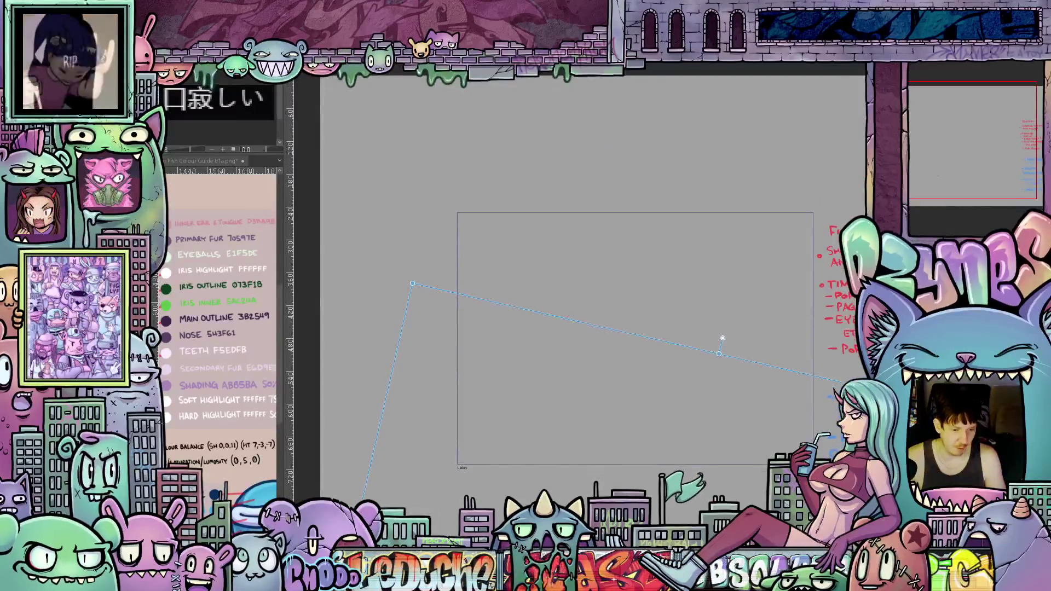
pyautogui.moveTo(723, 338)
pyautogui.mouseDown()
pyautogui.moveTo(624, 339)
pyautogui.moveTo(672, 337)
pyautogui.moveTo(633, 339)
pyautogui.moveTo(649, 337)
pyautogui.mouseUp()
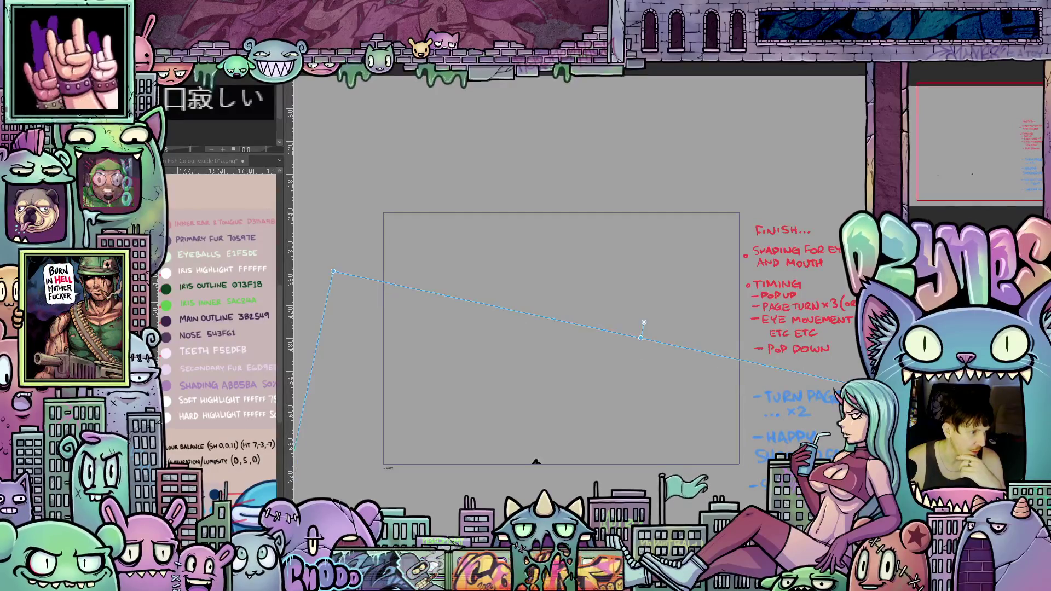
pyautogui.press('space')
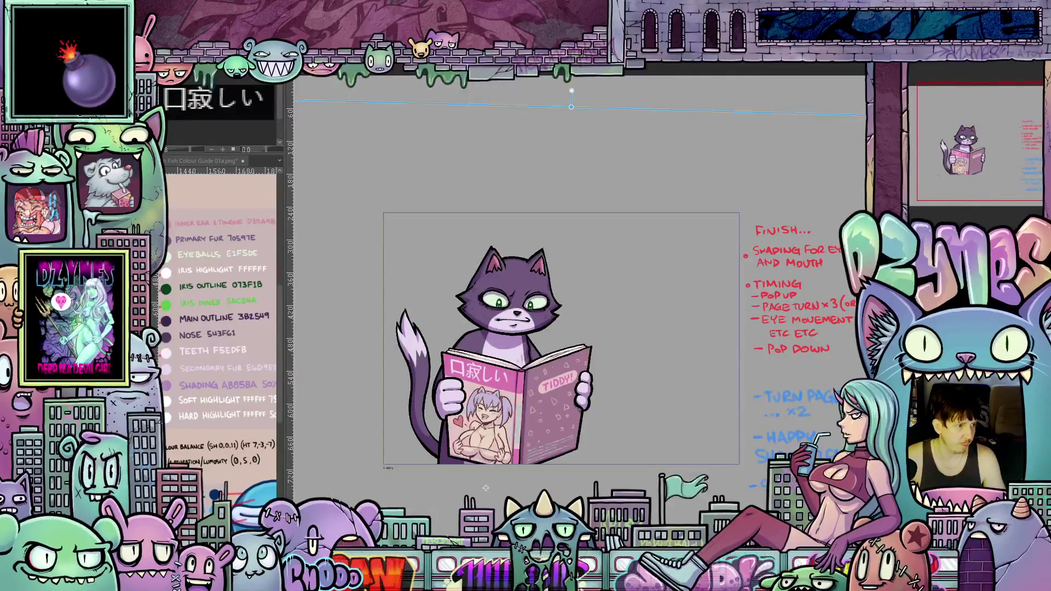
# Step: Reposition the guide line across the canvas and end the preview to resume editing the cat
pyautogui.moveTo(485, 488); pyautogui.dragTo(648, 338)
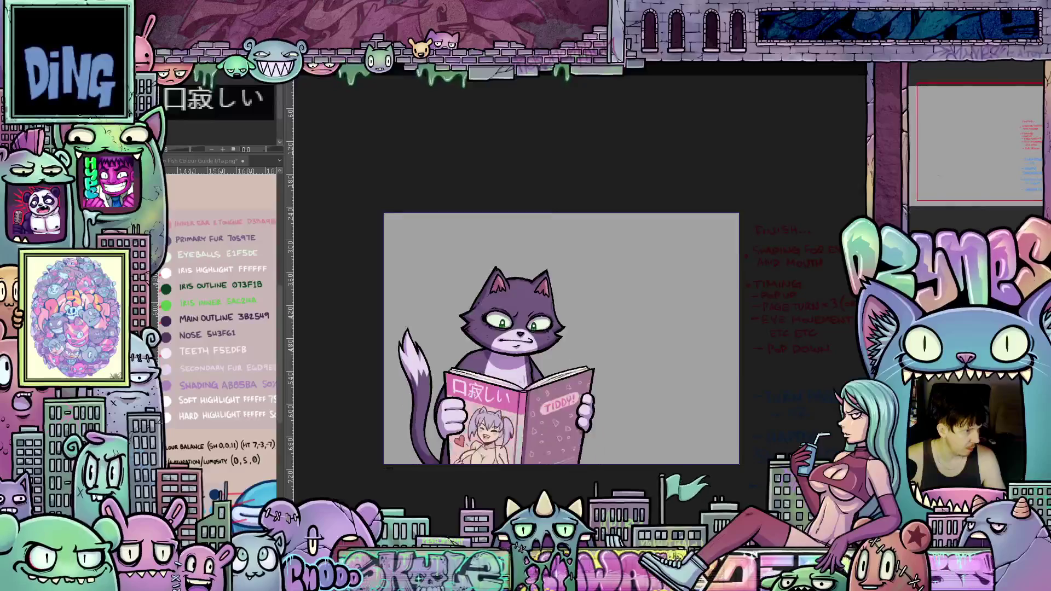
pyautogui.click(486, 459)
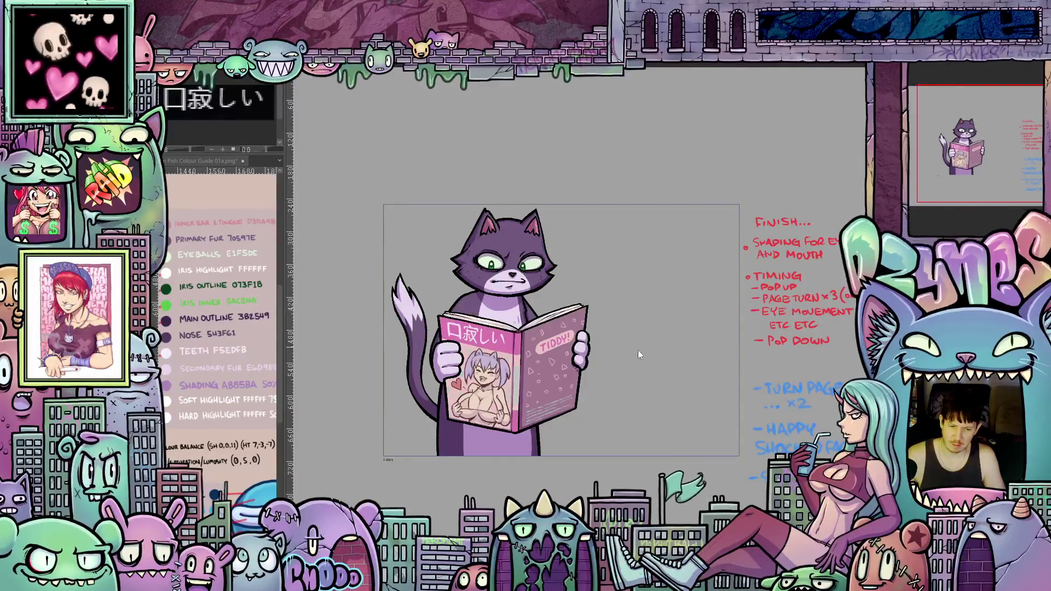
pyautogui.scroll(-1, 668, 331)
pyautogui.scroll(-1, 657, 327)
pyautogui.scroll(2, 646, 322)
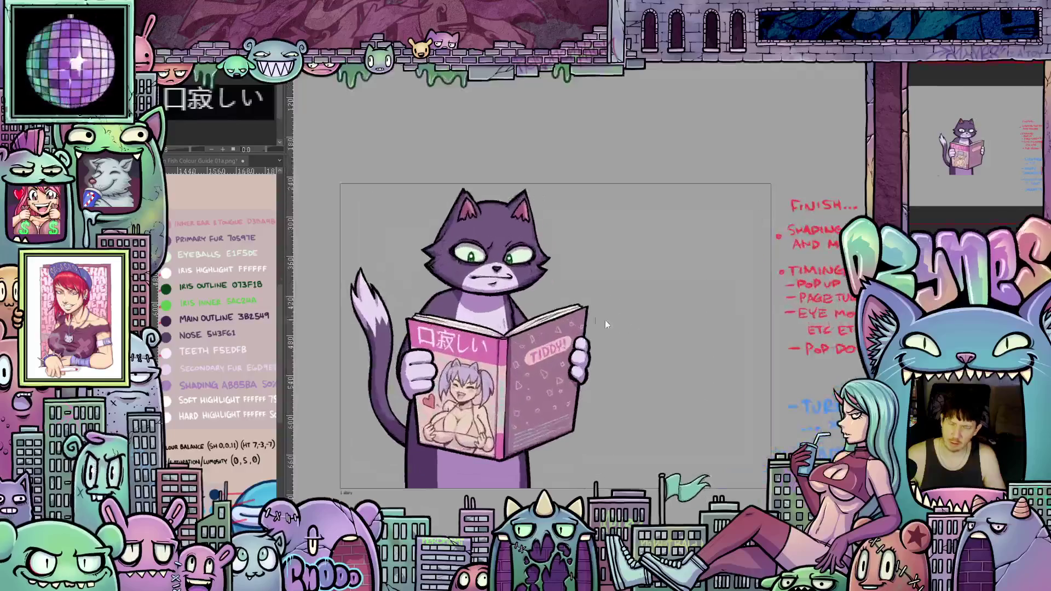
pyautogui.hscroll(-2, 606, 319)
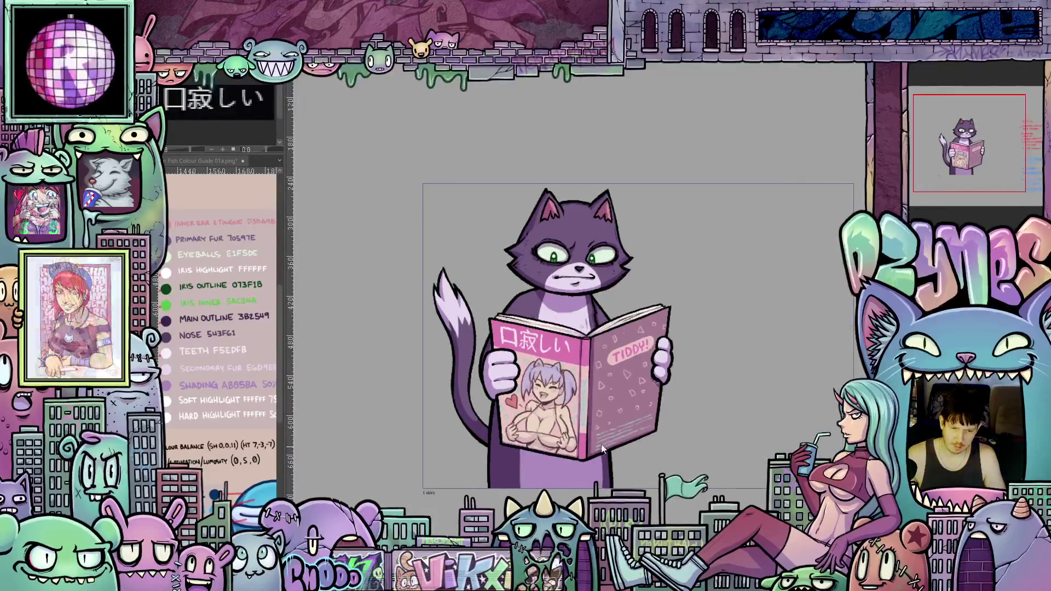
pyautogui.scroll(1, 577, 341)
pyautogui.scroll(1, 577, 341)
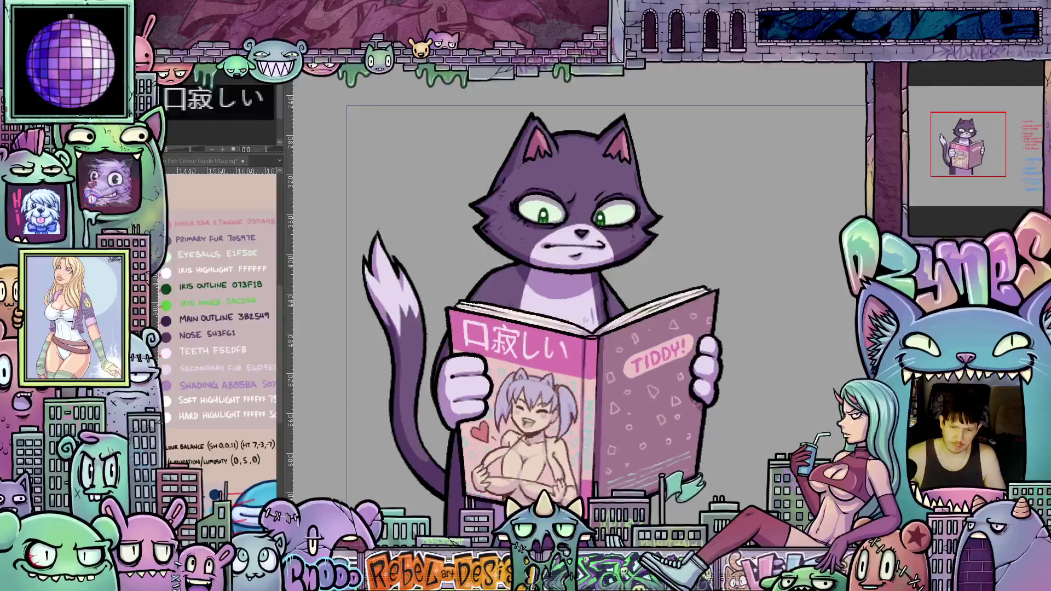
pyautogui.scroll(-1, 749, 343)
pyautogui.scroll(-1, 815, 288)
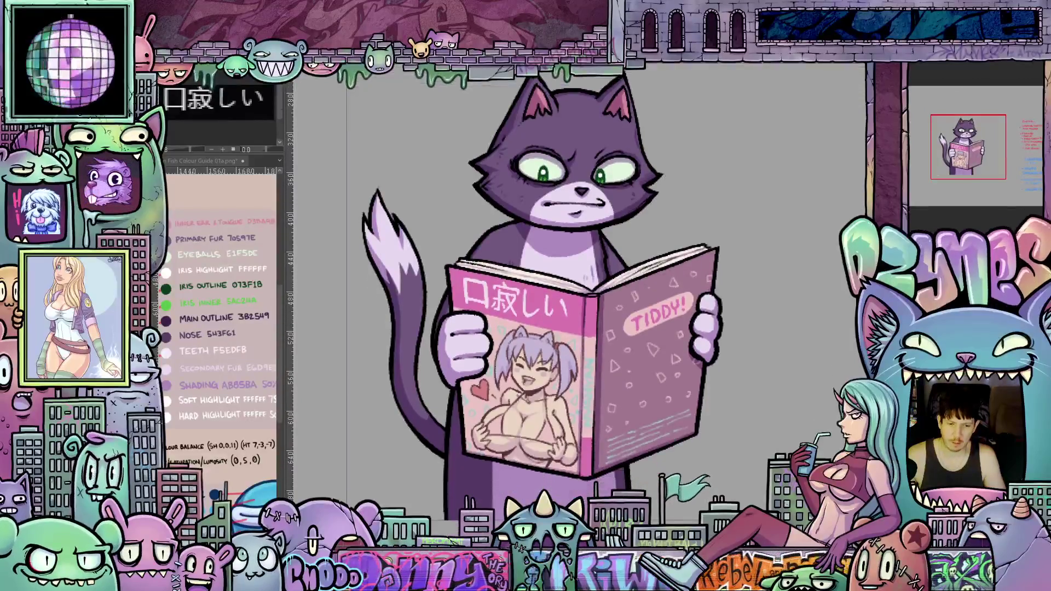
pyautogui.scroll(-1, 816, 283)
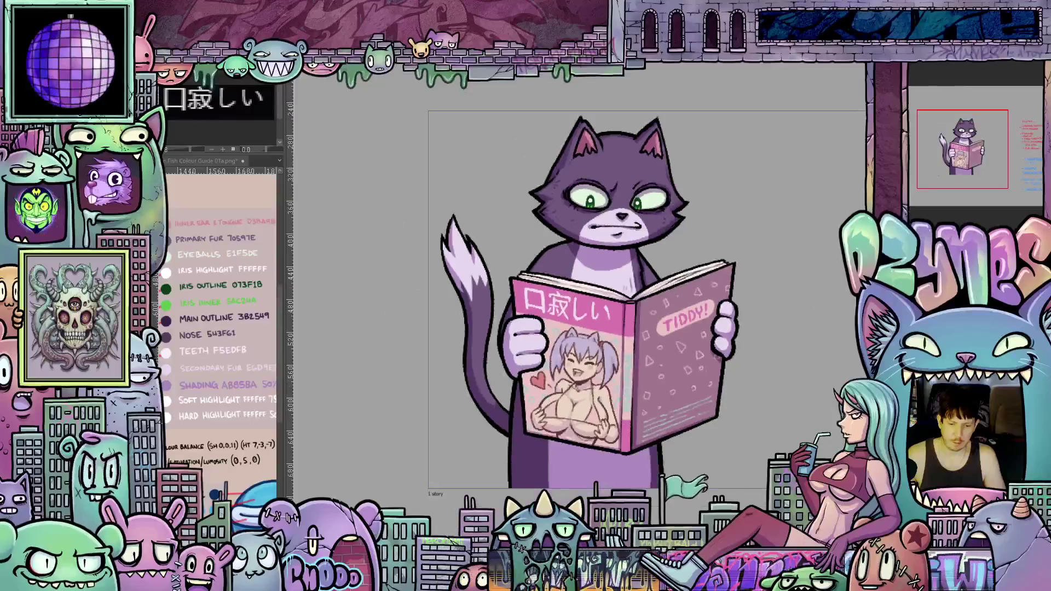
pyautogui.hscroll(1, 567, 300)
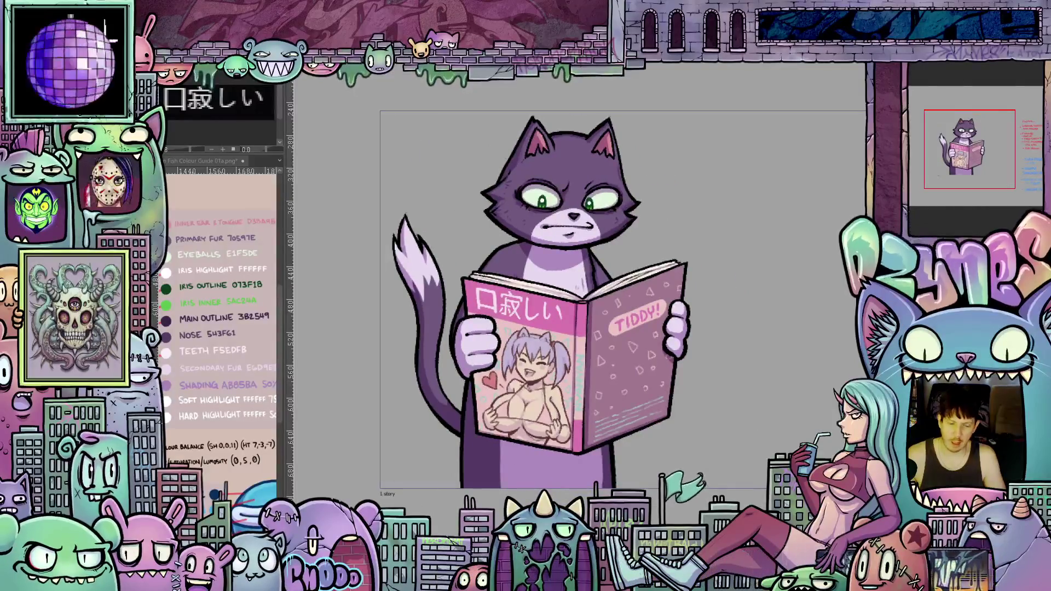
pyautogui.scroll(1, 623, 306)
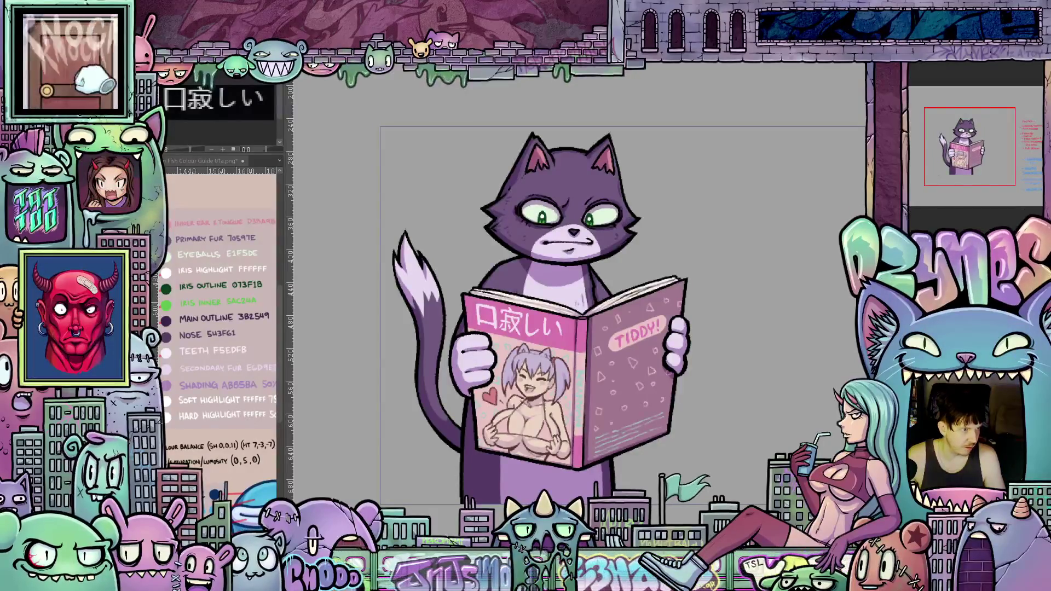
# Step: On the next page-turn frame, fill the cat's chest cream and shade it purple beside the paw
pyautogui.hotkey('ctrl', 'z')
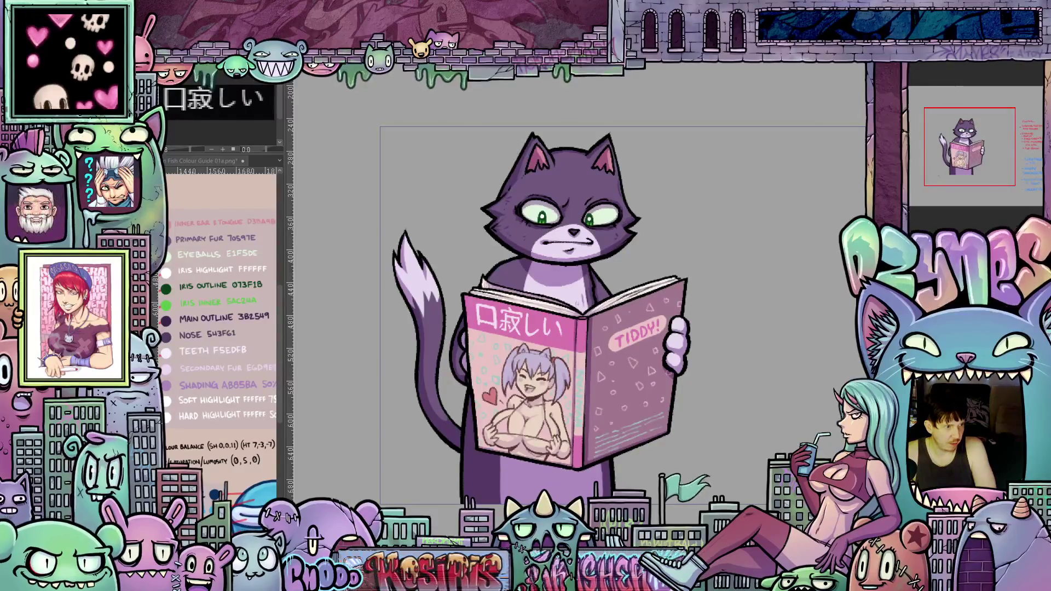
pyautogui.click(538, 281)
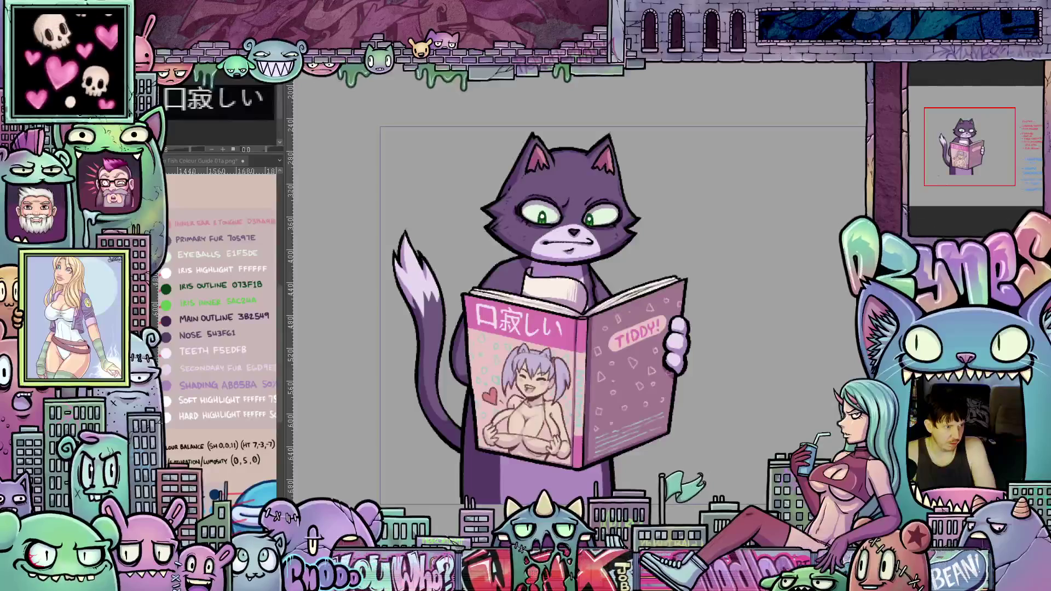
pyautogui.moveTo(569, 263); pyautogui.dragTo(556, 289)
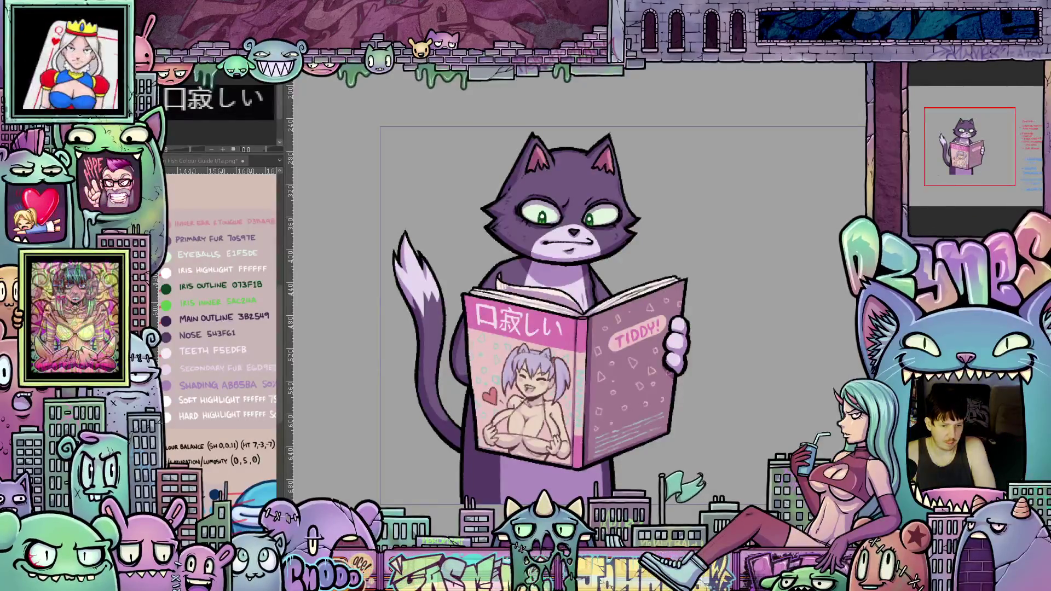
# Step: Toggle the raised-paw frame for reference, then fill the cat's left paw lavender on the magazine edge
pyautogui.hotkey('ctrl', 'z')
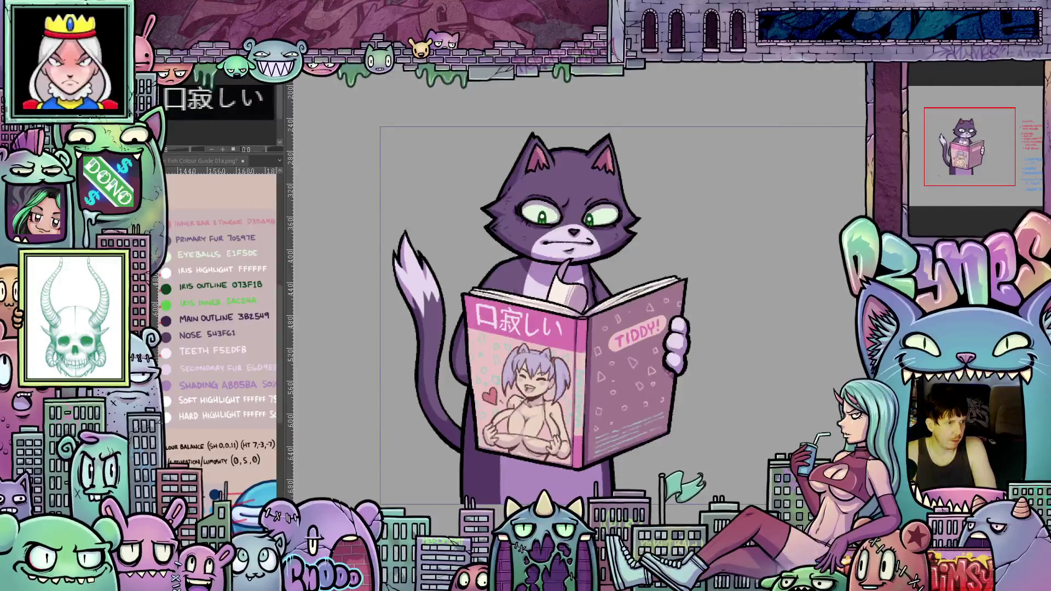
pyautogui.hotkey('ctrl', 'z')
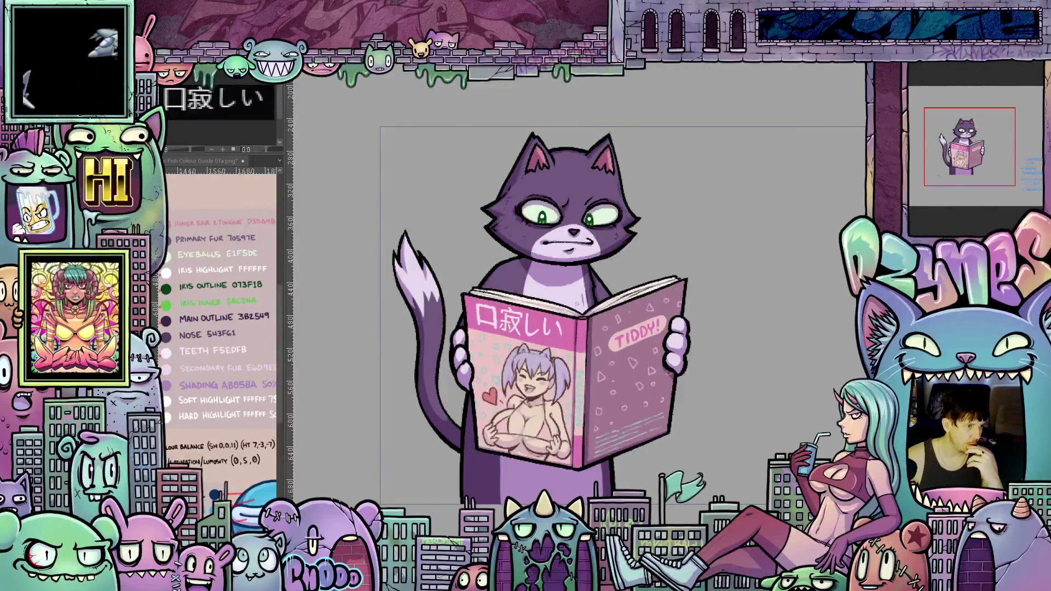
pyautogui.click(476, 361)
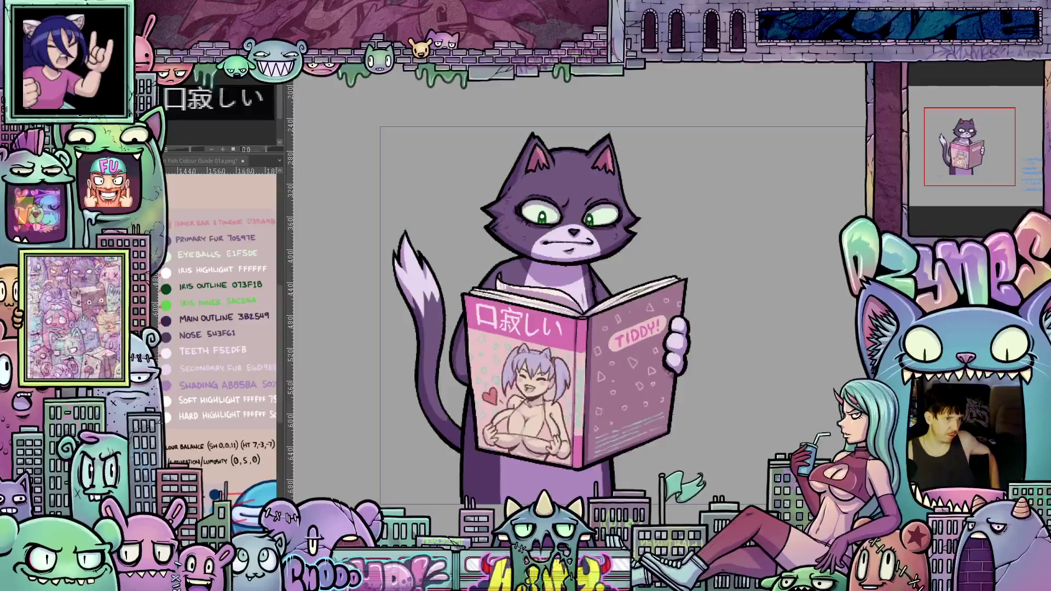
# Step: Step between versions of the left paw to settle on the lighter lavender grip
pyautogui.hotkey('ctrl', 'z')
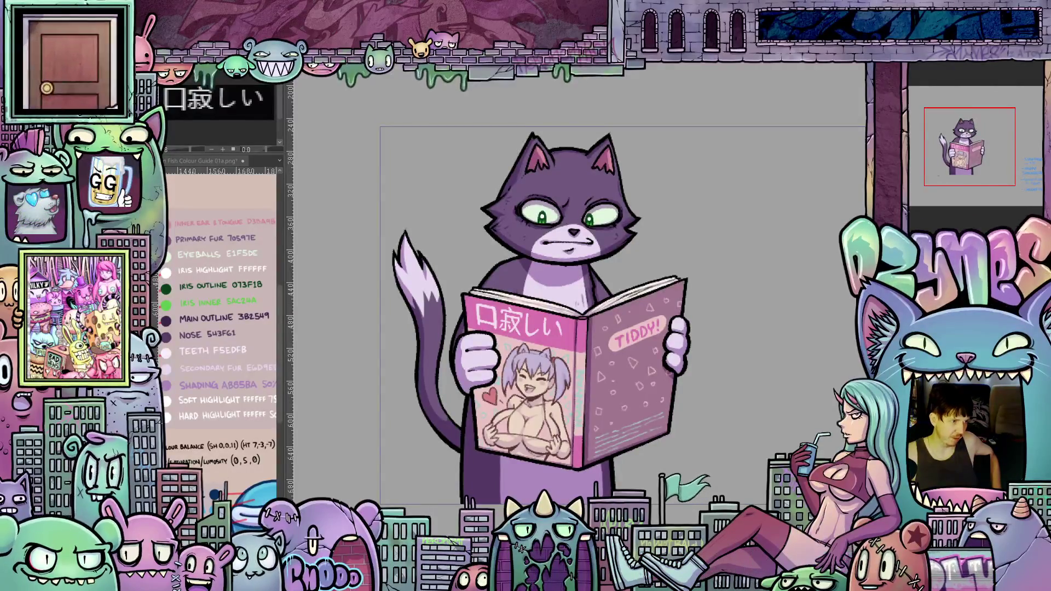
pyautogui.hotkey('ctrl', 'z')
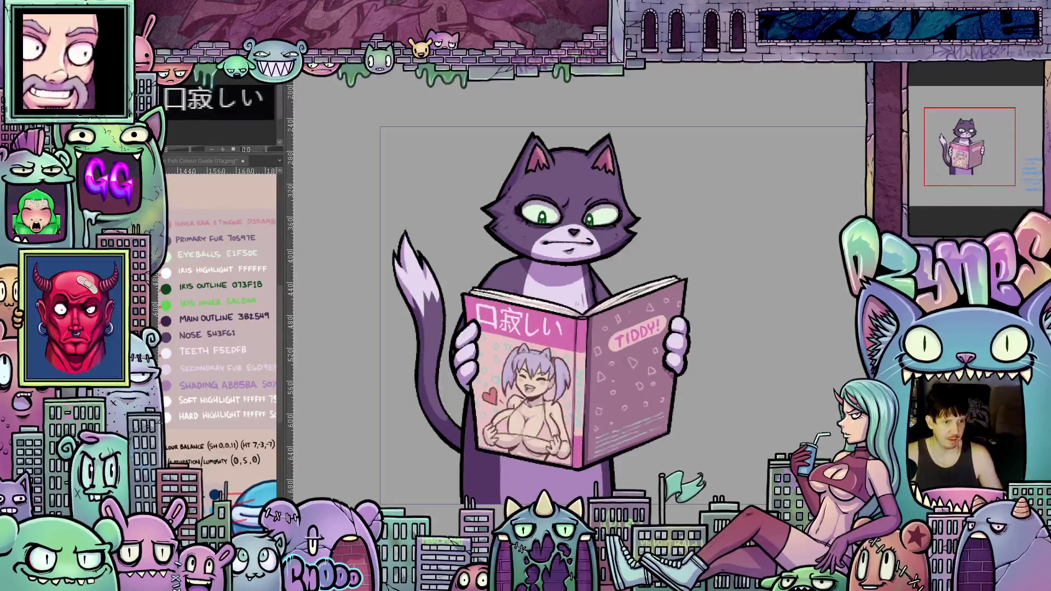
# Step: Flip between the two left-paw versions to compare them, keeping the shaded lavender hand on the magazine edge
pyautogui.hotkey('ctrl', 'z')
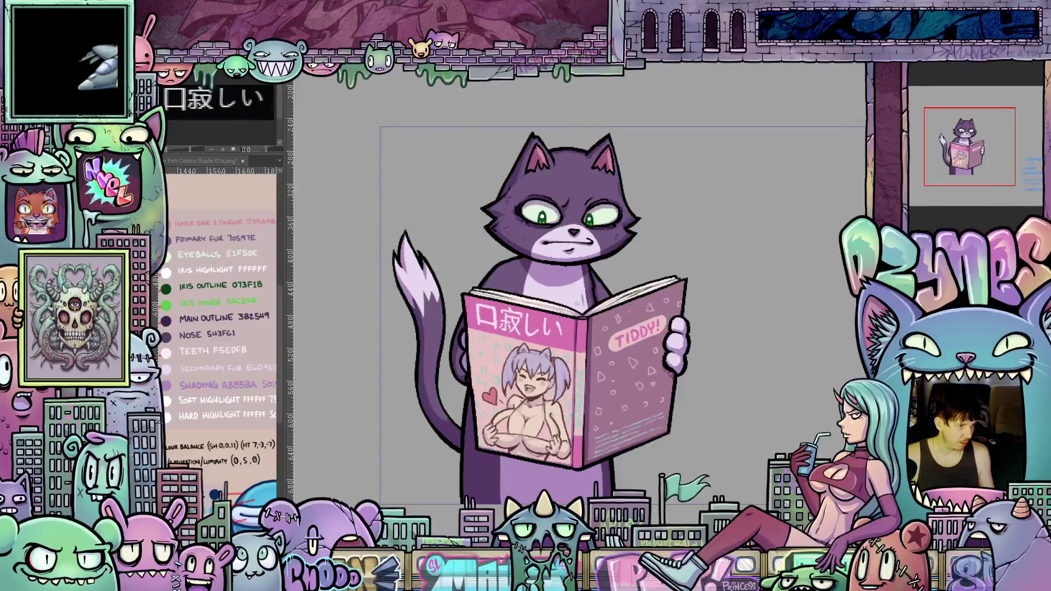
pyautogui.hotkey('ctrl', 'z')
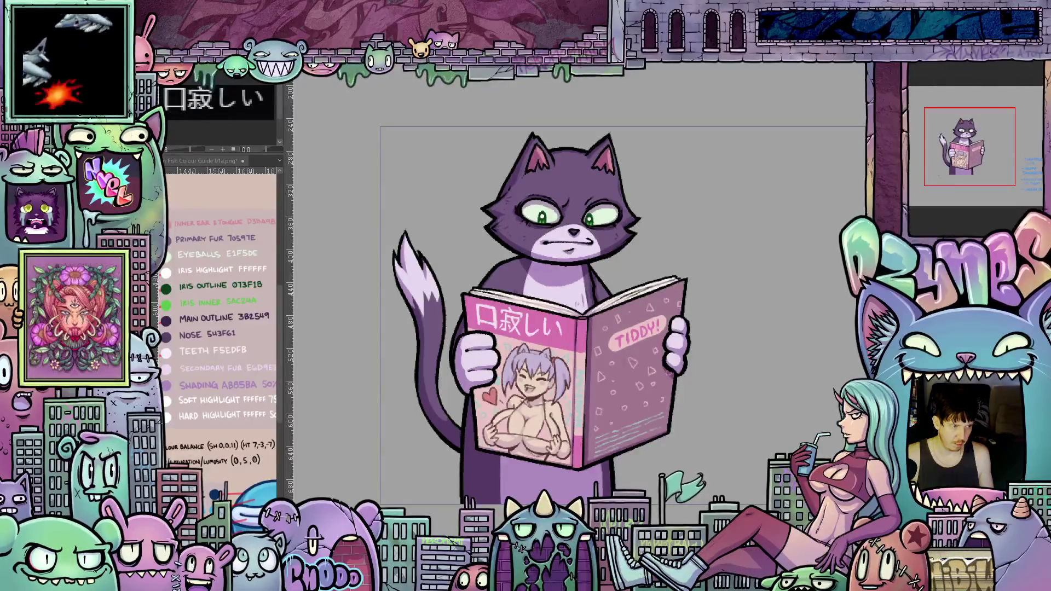
pyautogui.hotkey('ctrl', 'z')
pyautogui.hotkey('ctrl', 'y')
pyautogui.hotkey('ctrl', 'z')
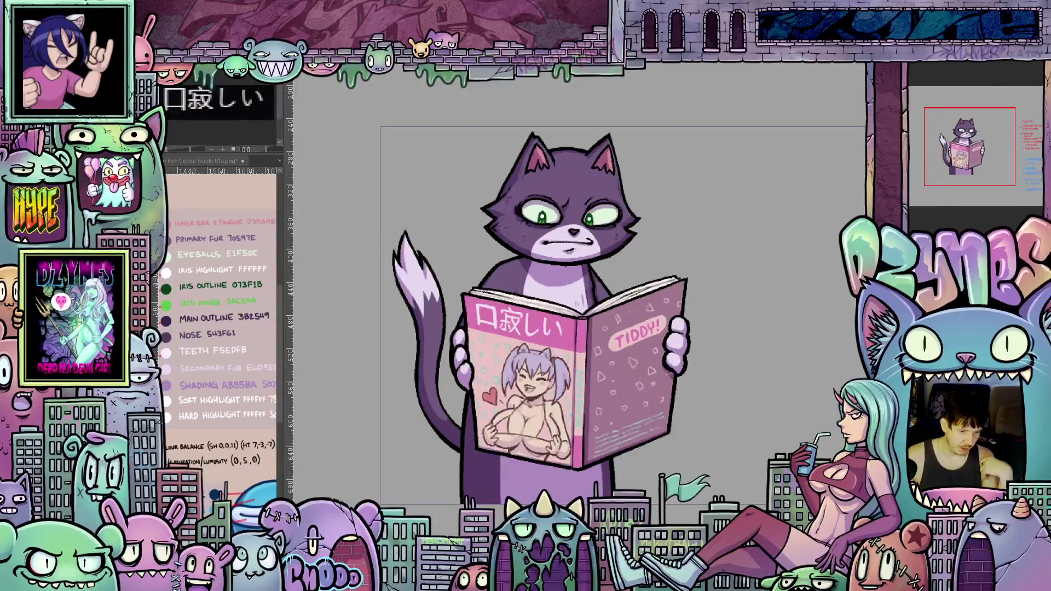
pyautogui.hotkey('ctrl', 'z')
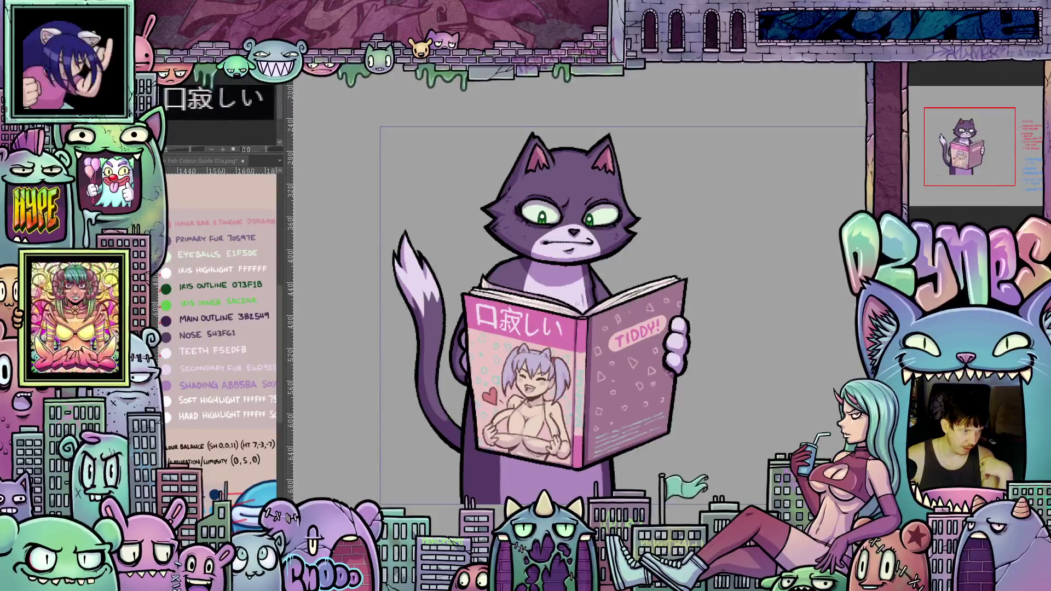
# Step: Flip back and forth through the page-turn cels and stop on the frame where the white page lifts
pyautogui.hotkey('ctrl', 'z')
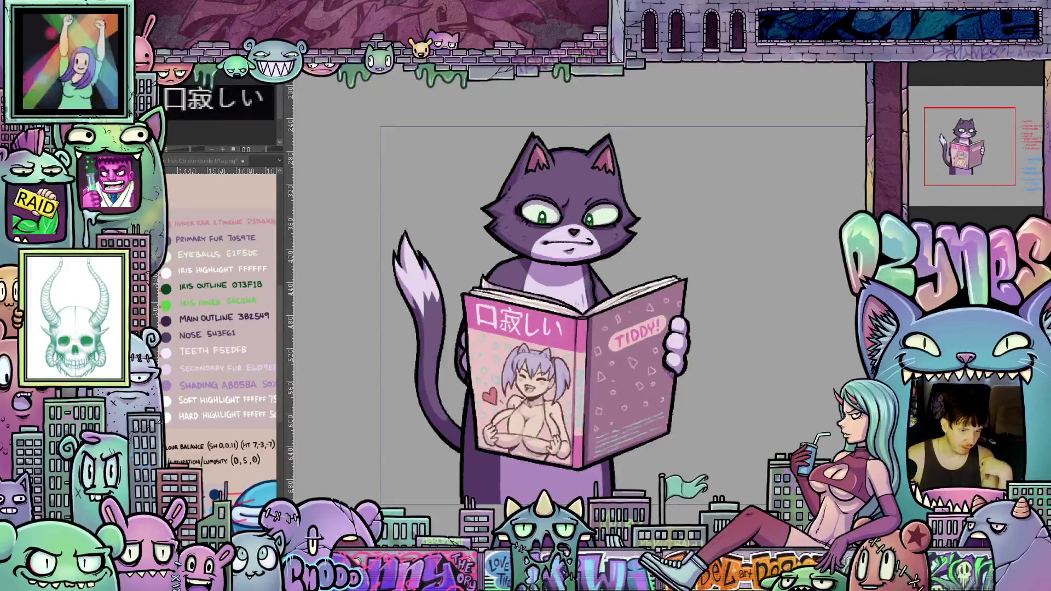
pyautogui.hotkey('ctrl', 'shift', 'z')
pyautogui.hotkey('ctrl', 'z')
pyautogui.hotkey('ctrl', 'shift', 'z')
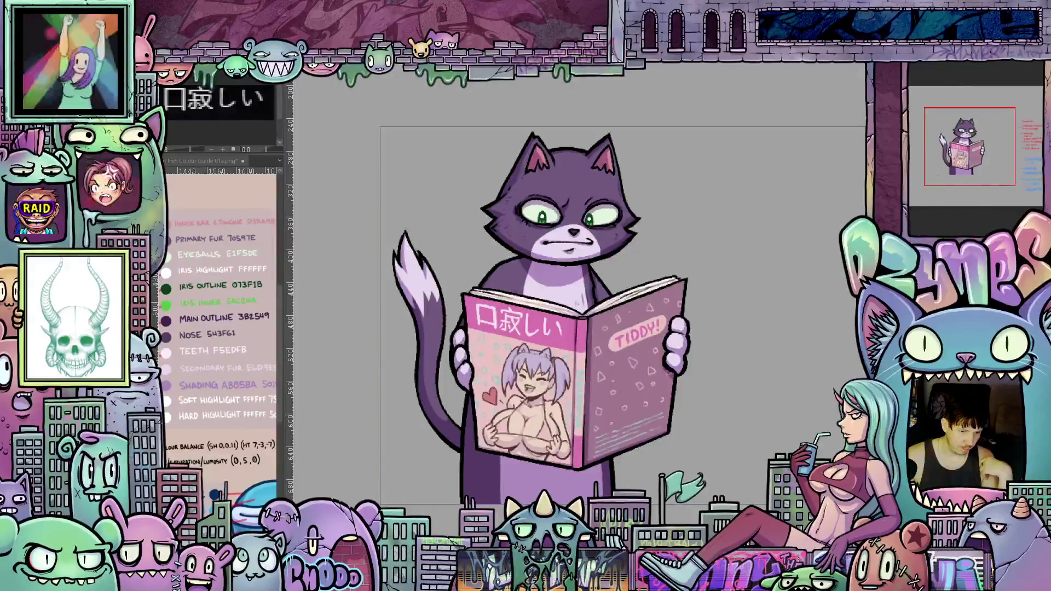
pyautogui.hotkey('ctrl', 'shift', 'z')
pyautogui.hotkey('ctrl', 'z')
pyautogui.hotkey('ctrl', 'shift', 'z')
pyautogui.hotkey('ctrl', 'z')
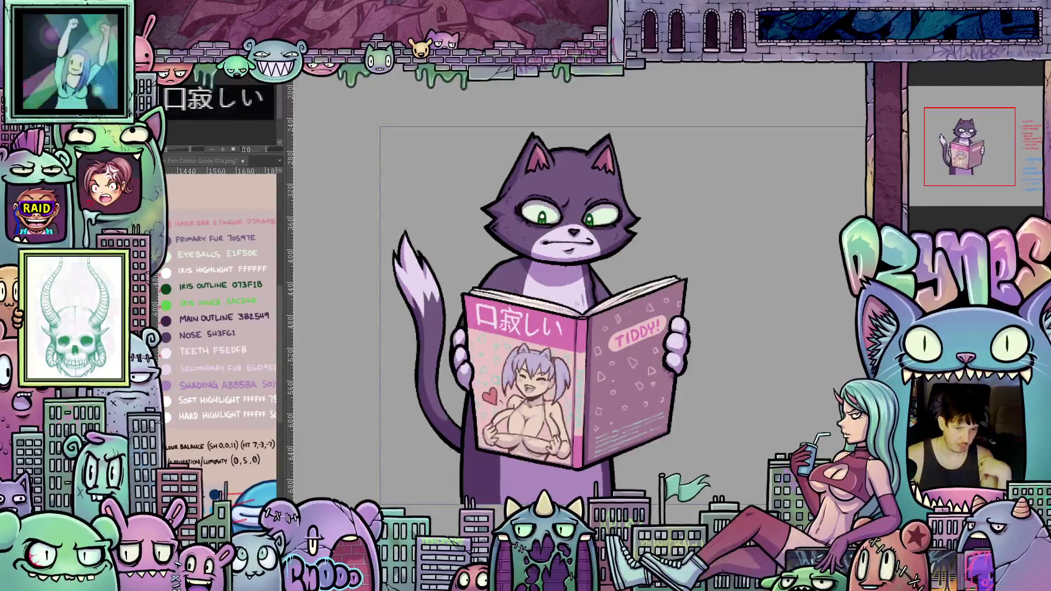
pyautogui.hotkey('ctrl', 'shift', 'z')
pyautogui.hotkey('ctrl', 'z')
pyautogui.hotkey('ctrl', 'shift', 'z')
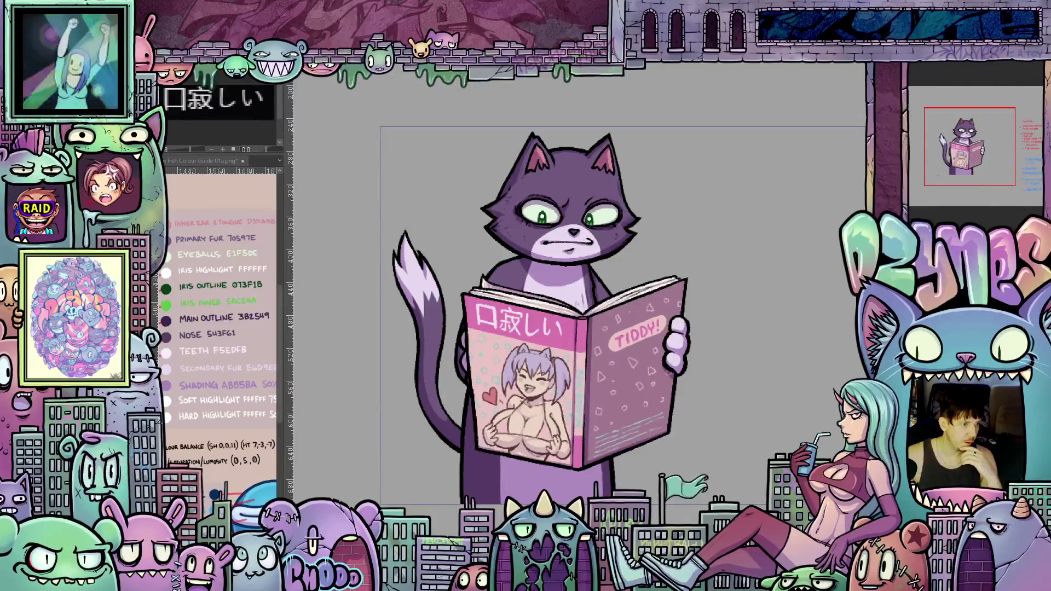
pyautogui.hotkey('ctrl', 'z')
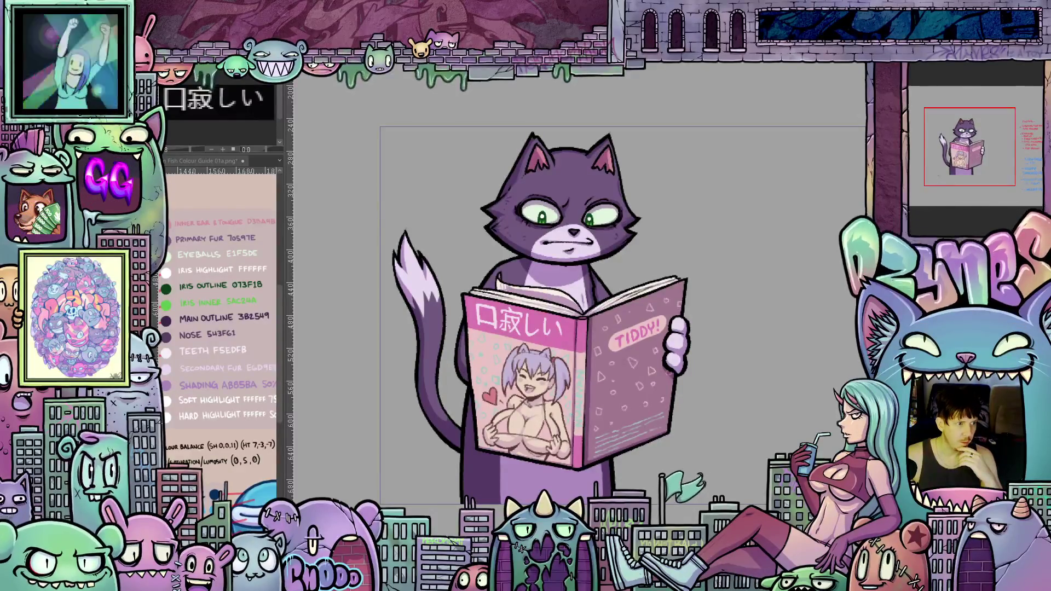
pyautogui.hotkey('ctrl', 'shift', 'z')
pyautogui.hotkey('ctrl', 'z')
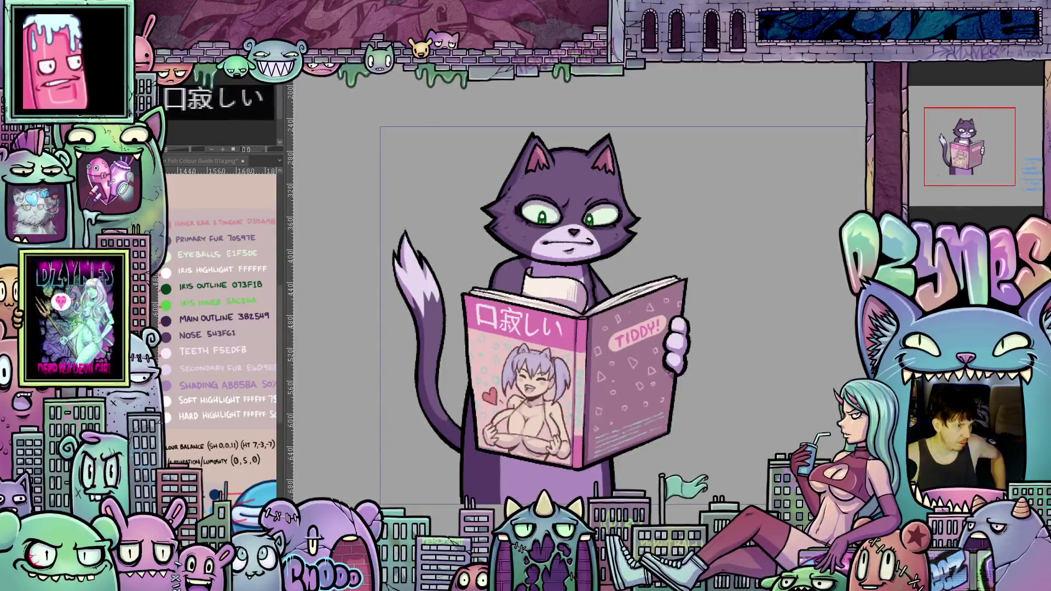
# Step: Draw the white page lifting from the book and refine its left edge, ending on the paw-on-edge frame
pyautogui.hotkey('ctrl', 'z')
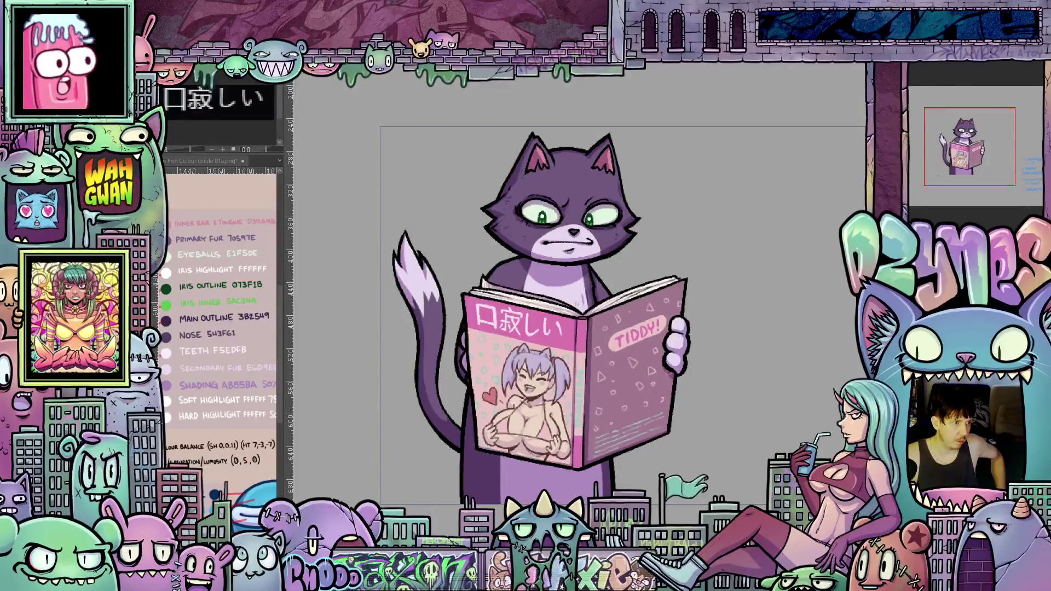
pyautogui.click(543, 284)
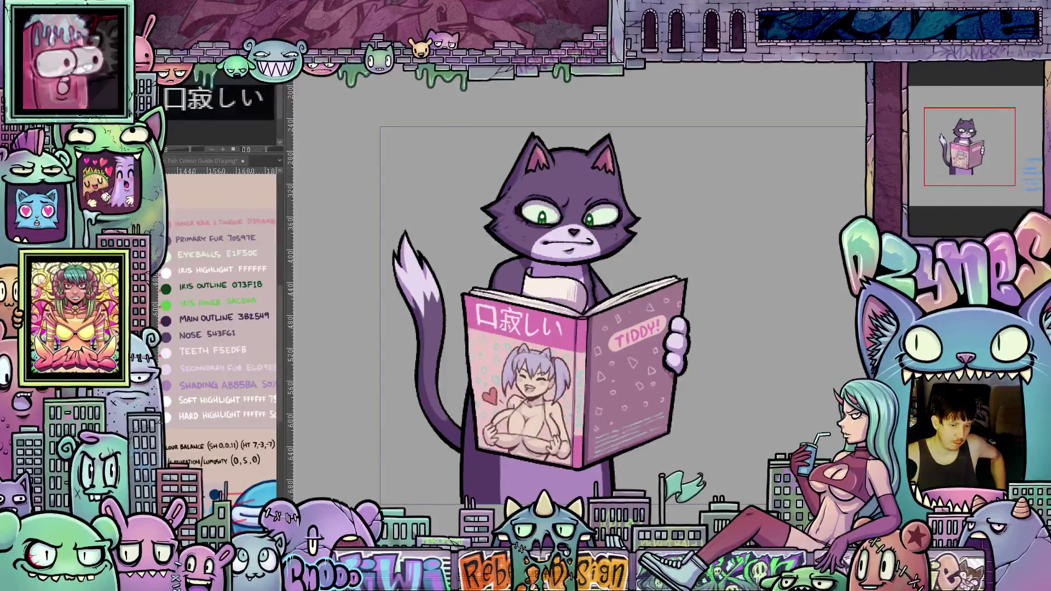
pyautogui.moveTo(608, 284); pyautogui.dragTo(642, 271)
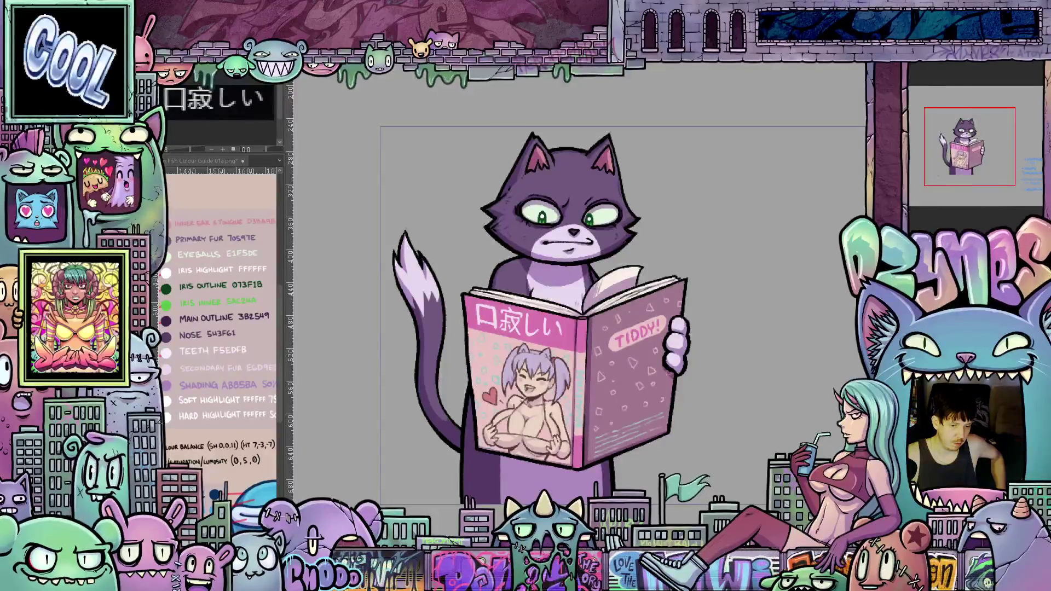
pyautogui.moveTo(460, 316); pyautogui.dragTo(472, 391)
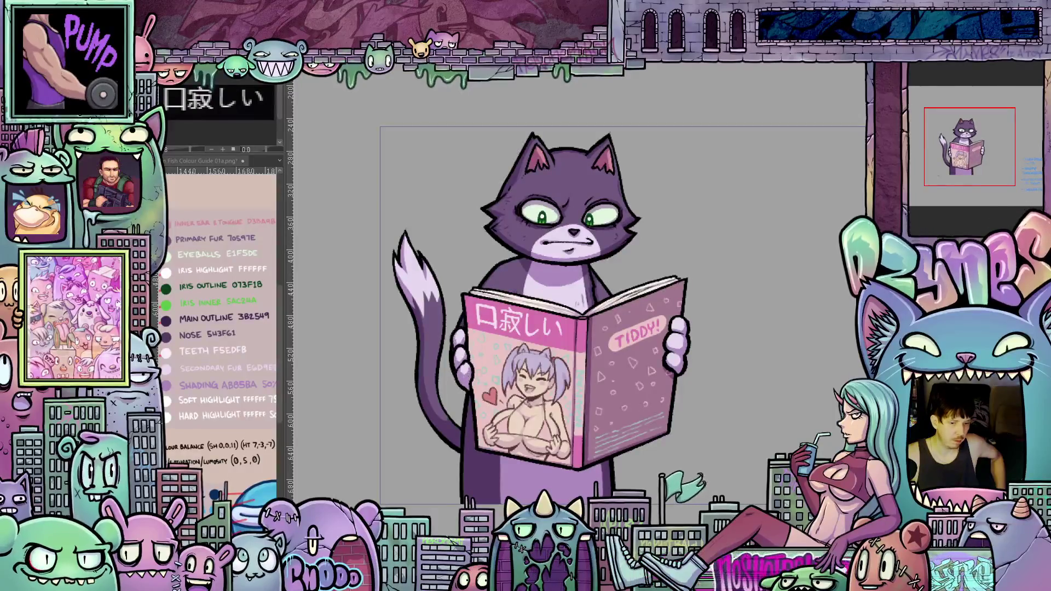
# Step: Reveal the foreground grass, can and rocket layer and play the page-turn animation to preview it
pyautogui.hotkey('ctrl', 'z')
pyautogui.hotkey('ctrl', 'z')
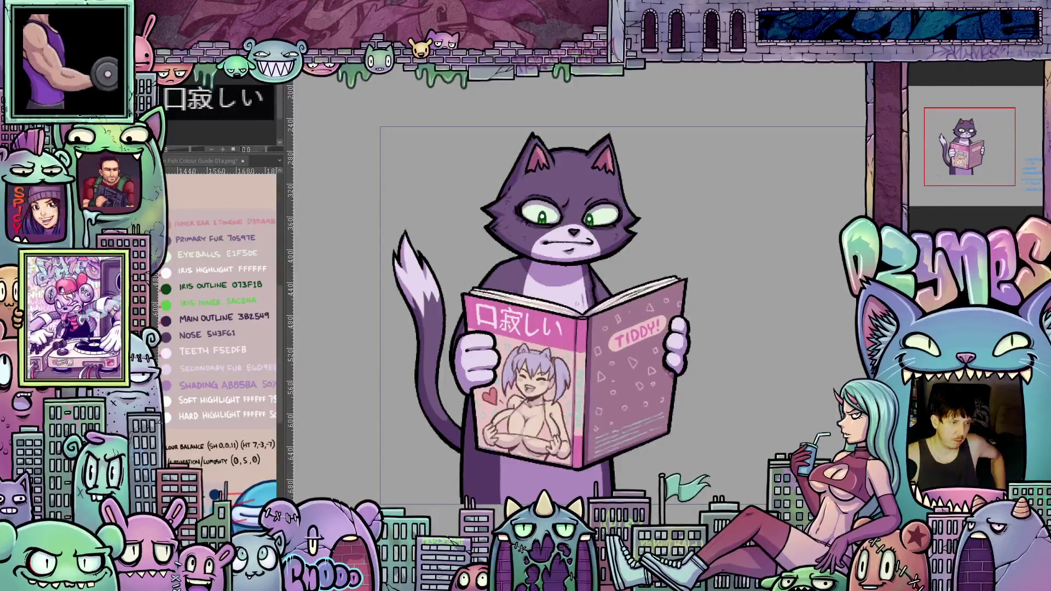
pyautogui.hotkey('ctrl', 'y')
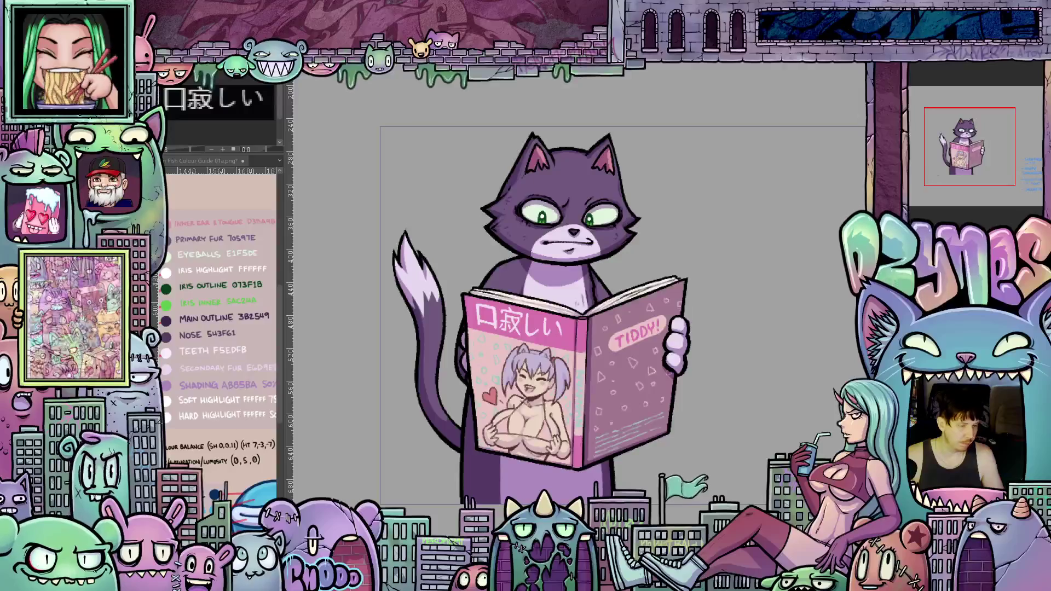
pyautogui.hotkey('ctrl', 'z')
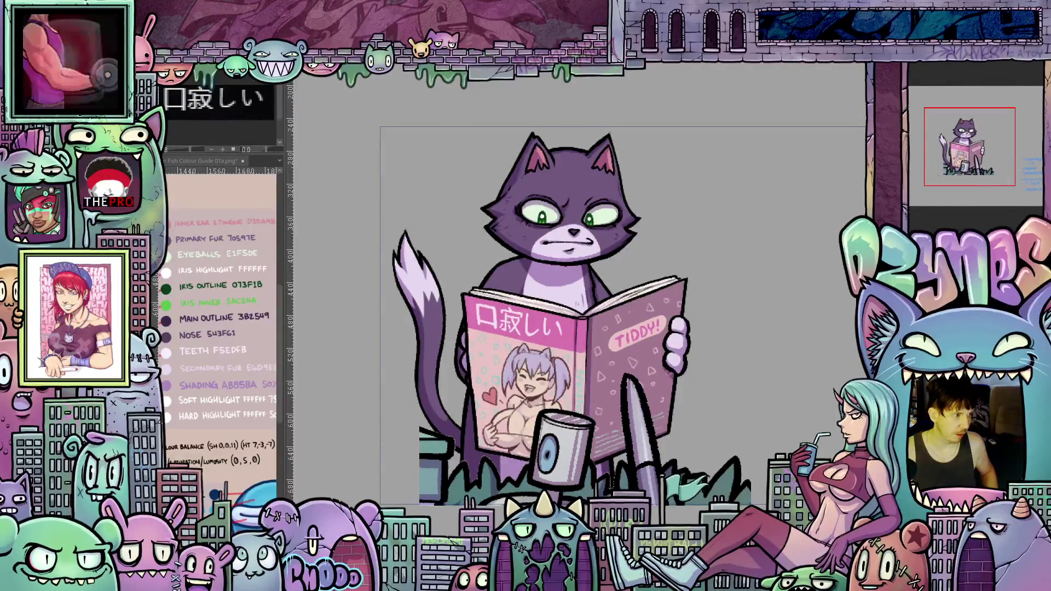
pyautogui.hotkey('ctrl', 'Tab')
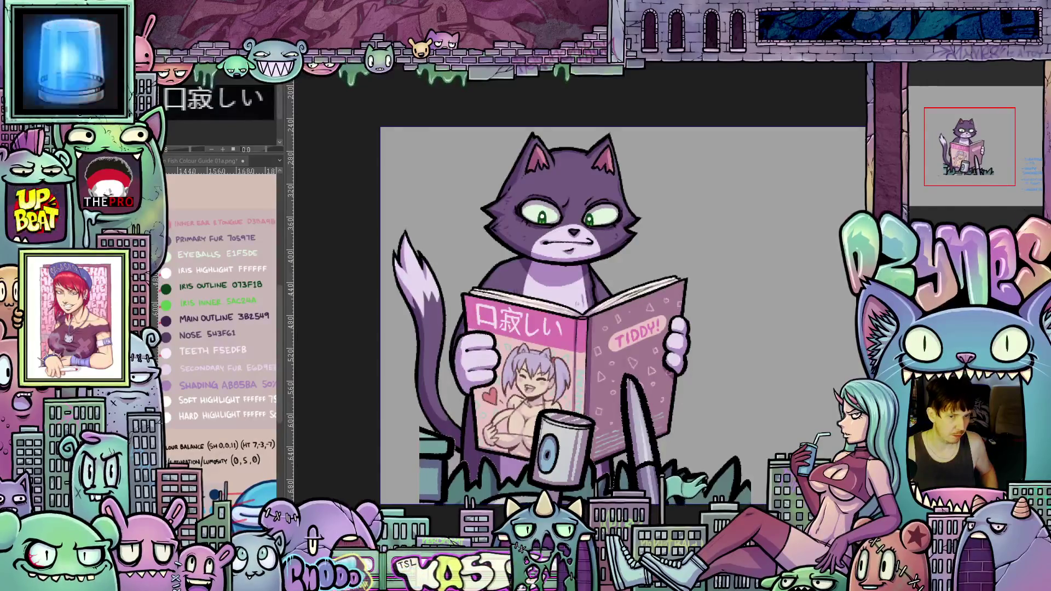
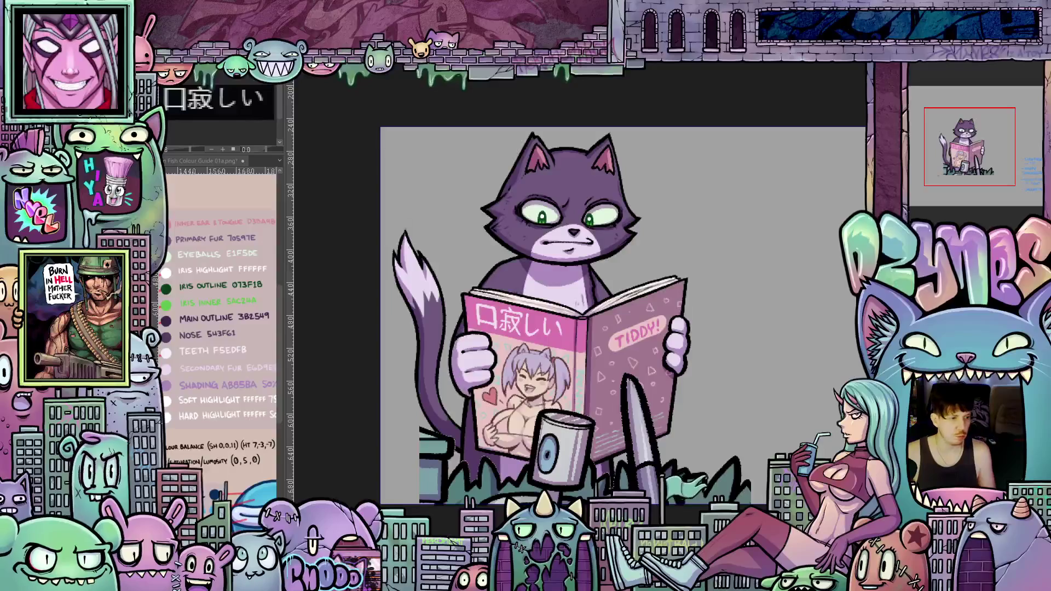
# Step: Undo once to compare the gloved hand and book-edge edit against the previous state
pyautogui.hotkey('ctrl', 'z')
pyautogui.hotkey('ctrl', 'z')
pyautogui.hotkey('ctrl', 'z')
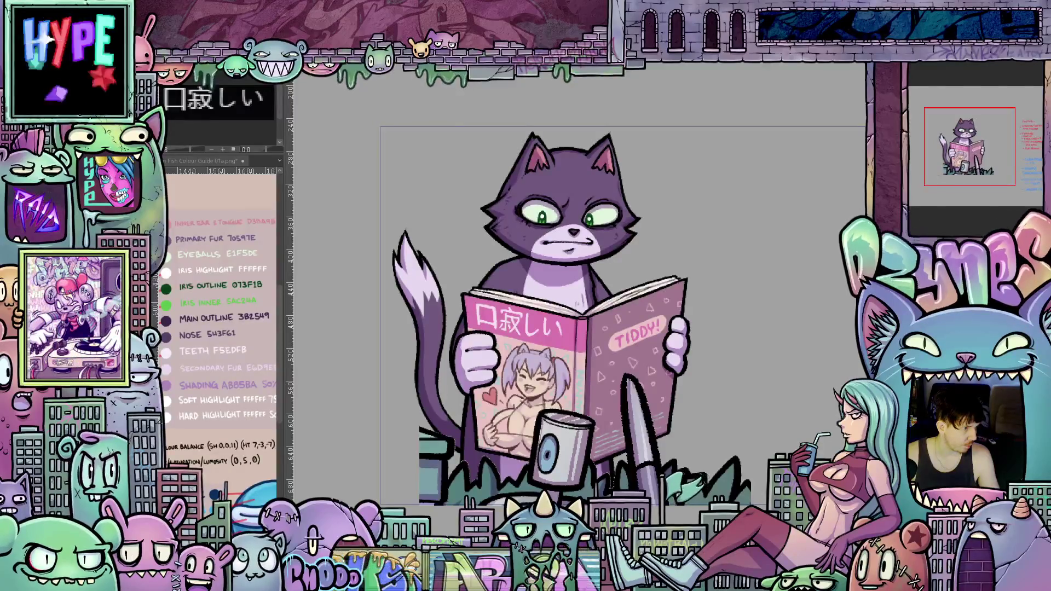
pyautogui.hotkey('ctrl', 'a')
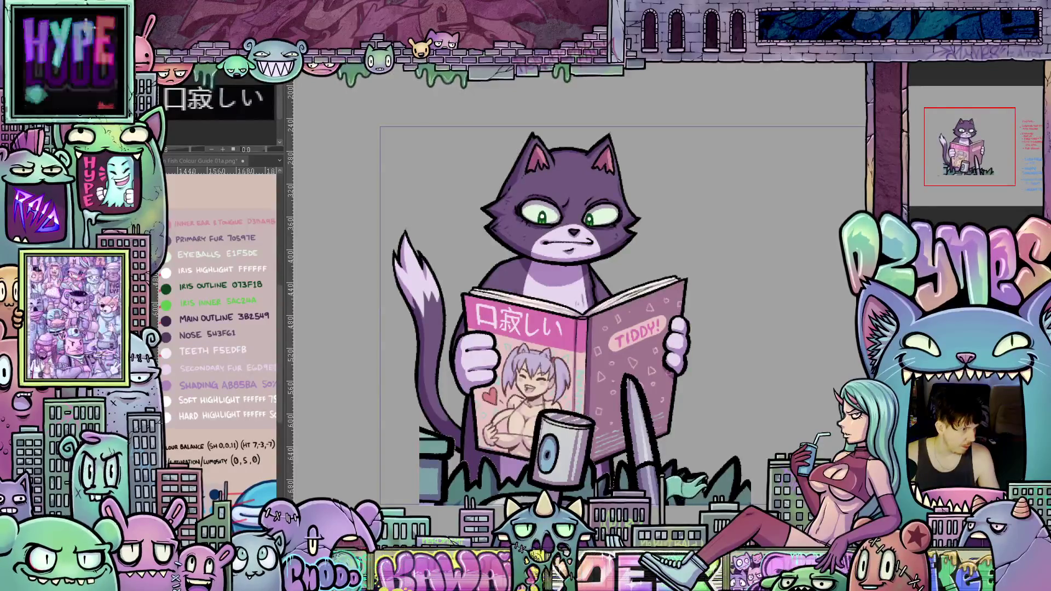
pyautogui.hotkey('ctrl', 'z')
pyautogui.hotkey('ctrl', 'z')
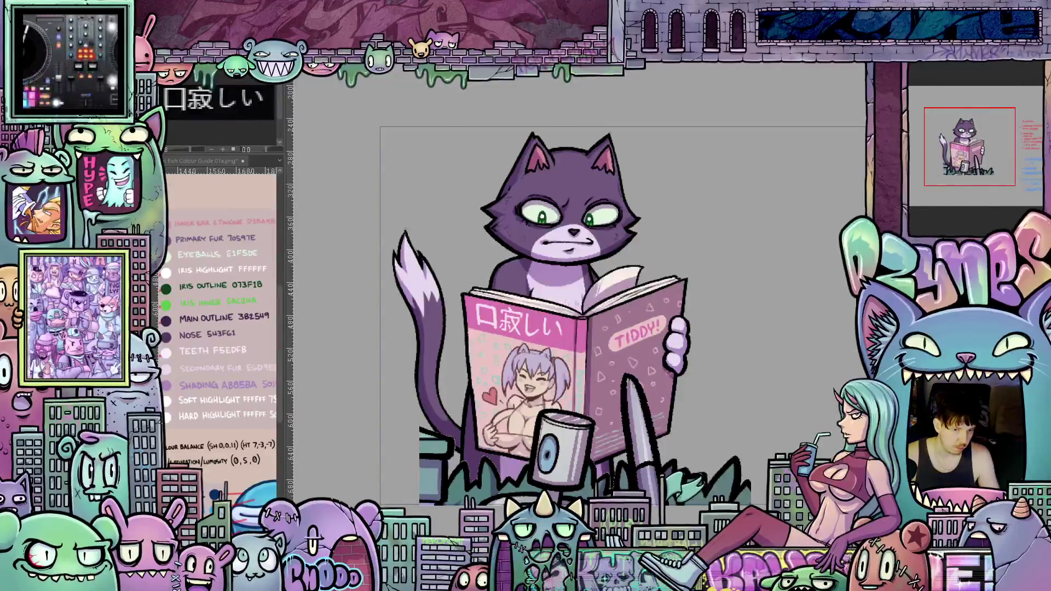
pyautogui.hotkey('ctrl', 'z')
pyautogui.hotkey('ctrl', 'y')
pyautogui.hotkey('ctrl', 'y')
pyautogui.hotkey('ctrl', 'y')
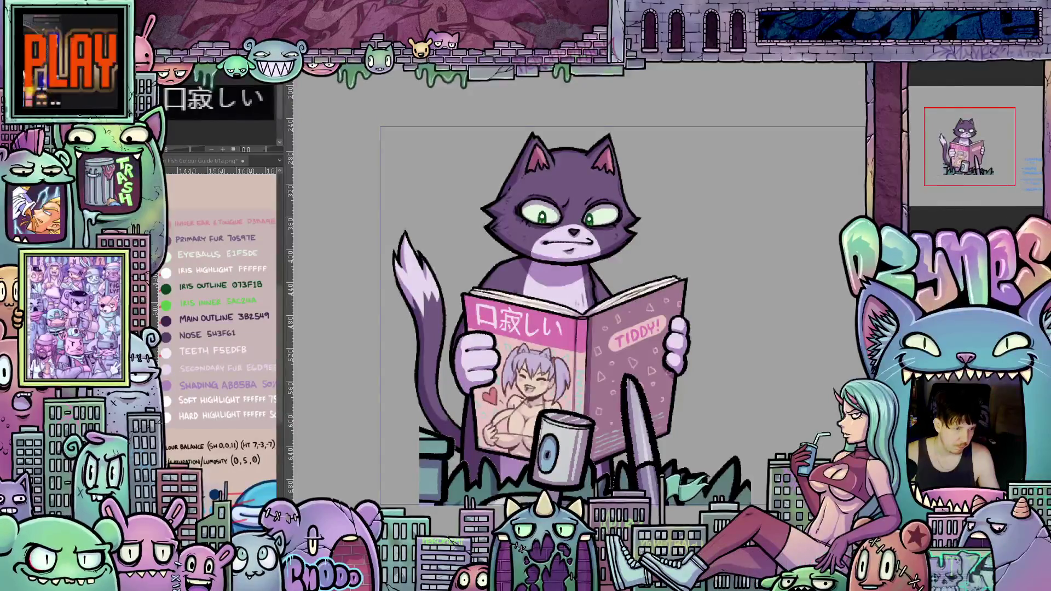
pyautogui.hotkey('ctrl', 'z')
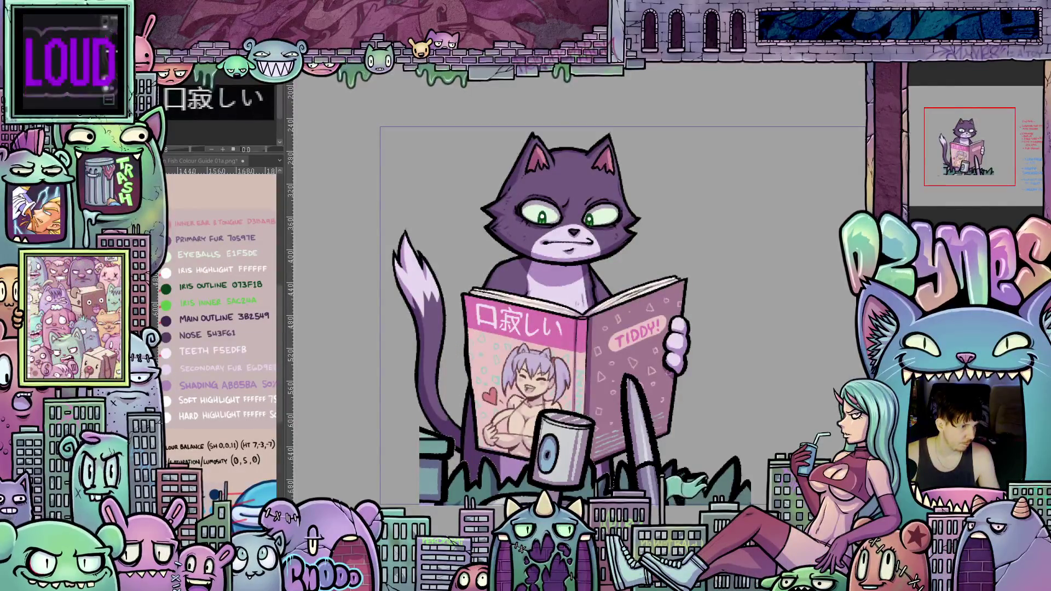
pyautogui.hotkey('ctrl', 'y')
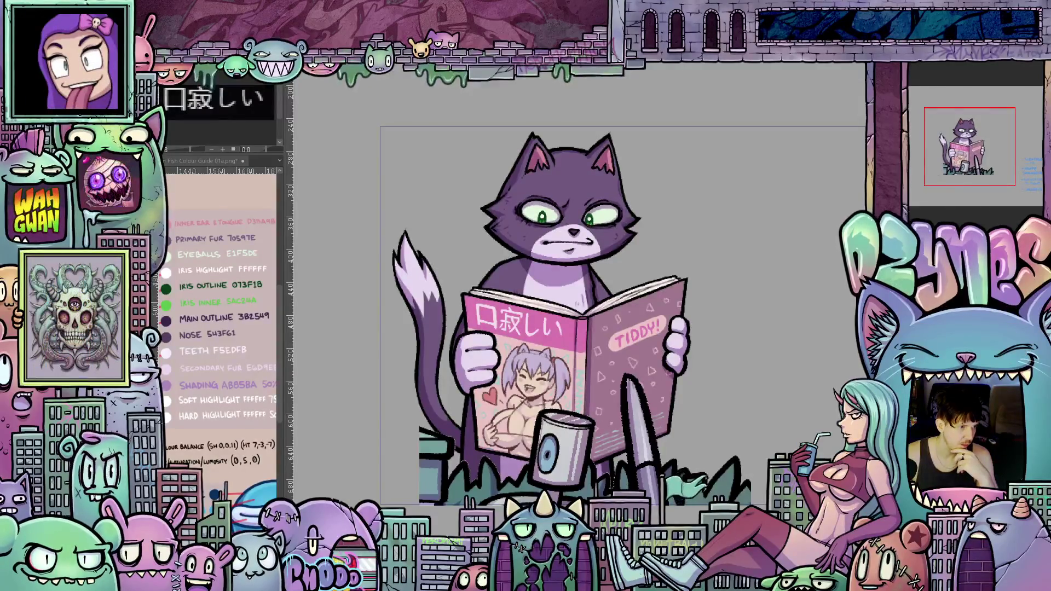
pyautogui.hotkey('ctrl', 'z')
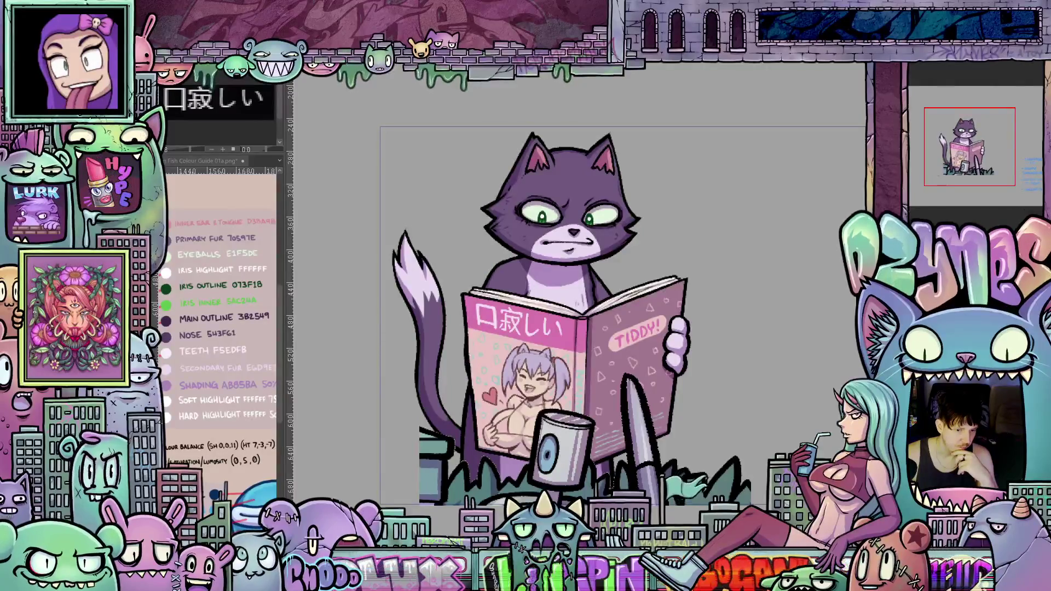
pyautogui.hotkey('ctrl', 'z')
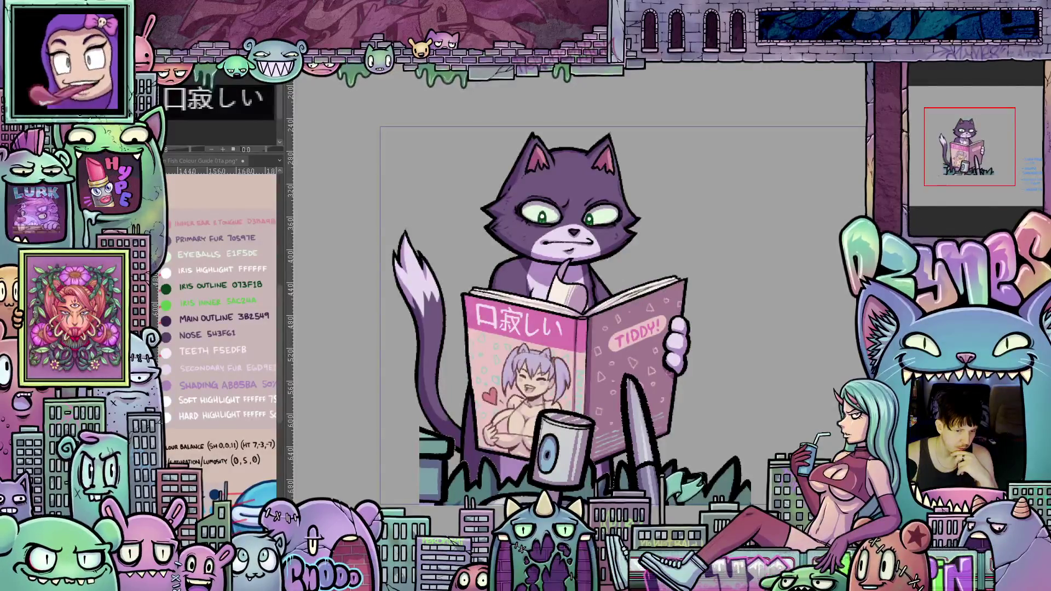
pyautogui.hotkey('ctrl', 'z')
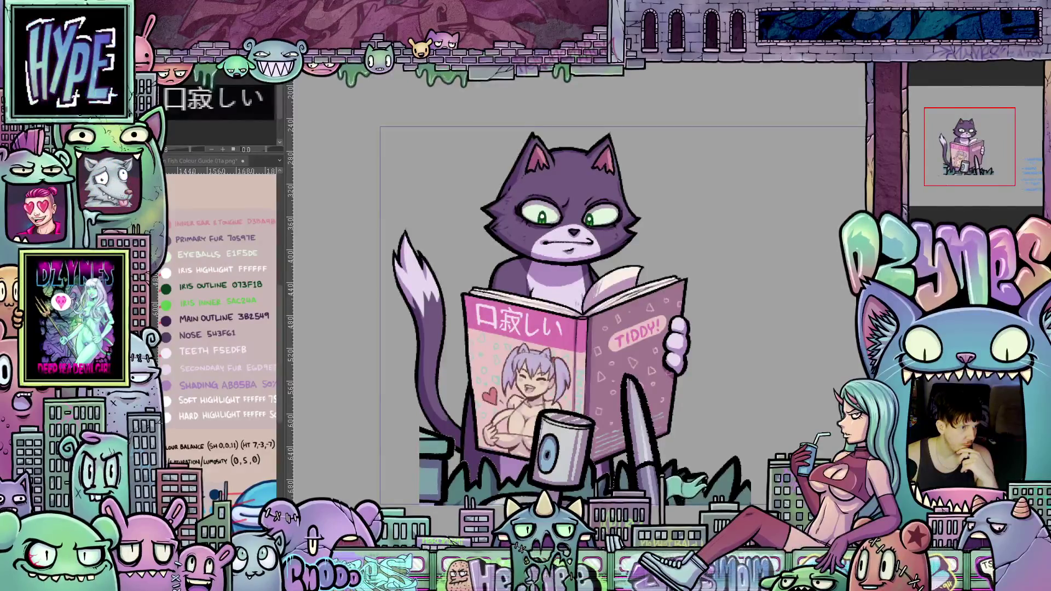
pyautogui.hotkey('ctrl', 'z')
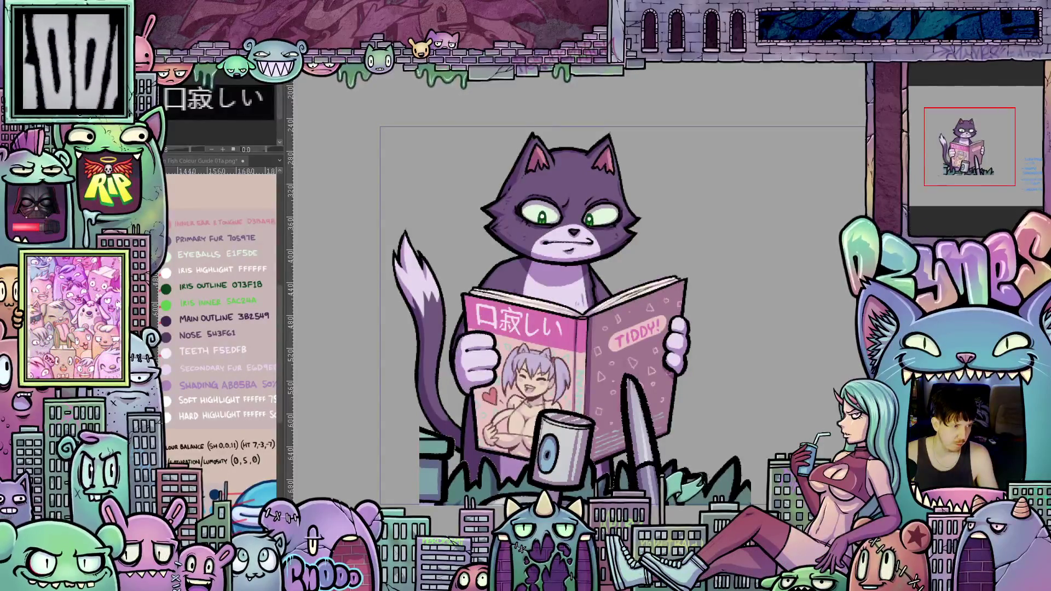
pyautogui.hotkey('ctrl', 'z')
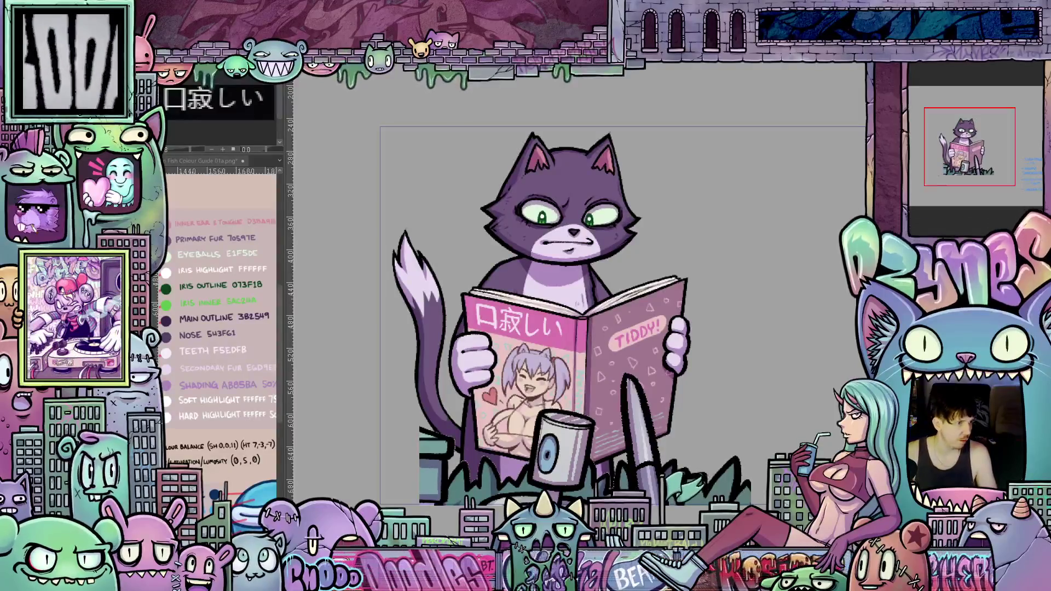
pyautogui.hotkey('ctrl', 'z')
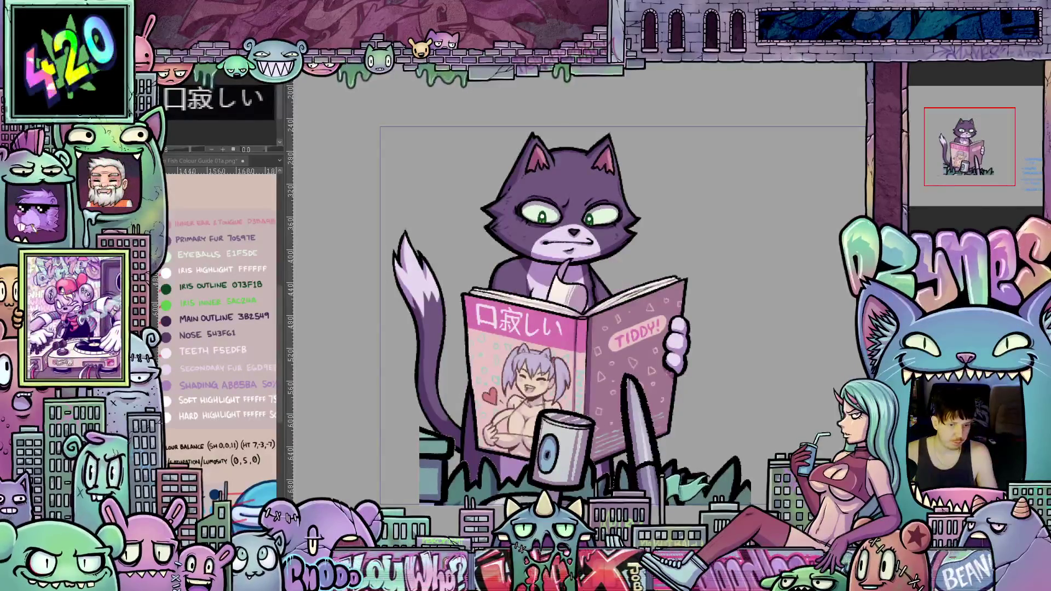
pyautogui.hotkey('ctrl', 'shift', 'z')
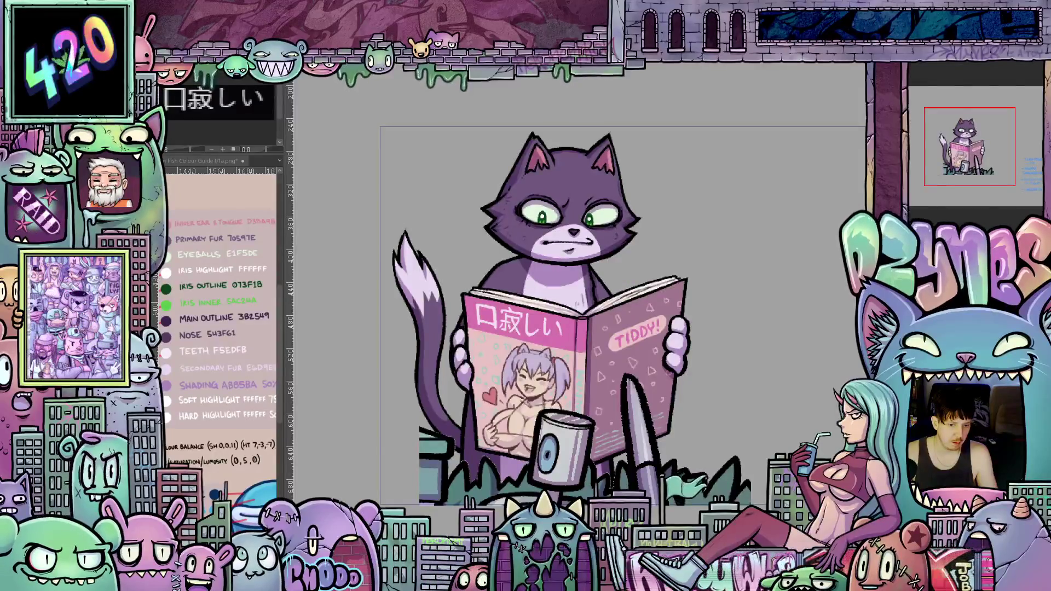
pyautogui.hotkey('ctrl', 'shift', 'z')
pyautogui.hotkey('ctrl', 'z')
pyautogui.hotkey('ctrl', 'z')
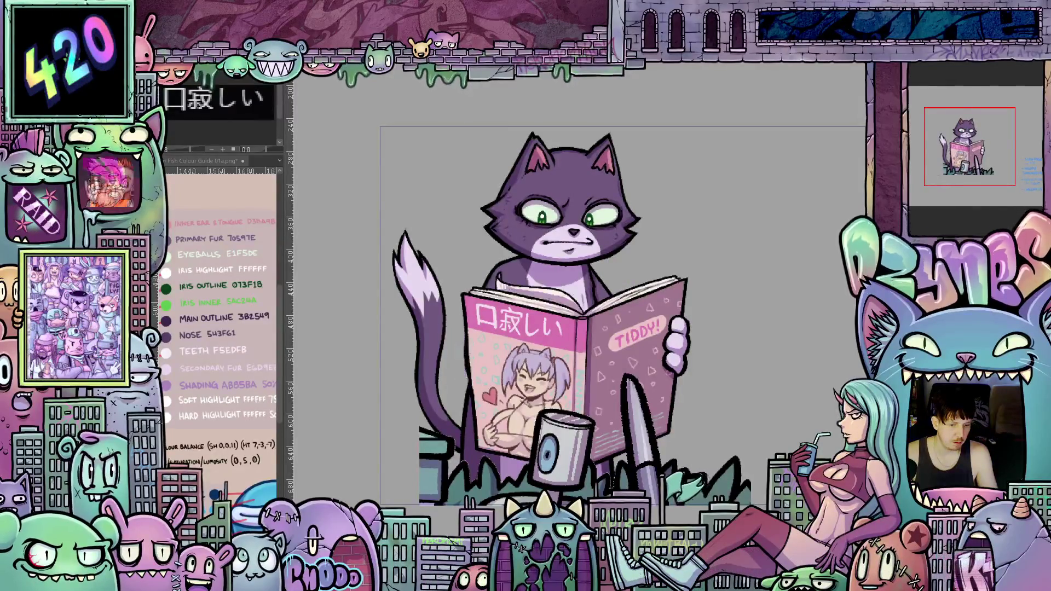
pyautogui.hotkey('ctrl', 'z')
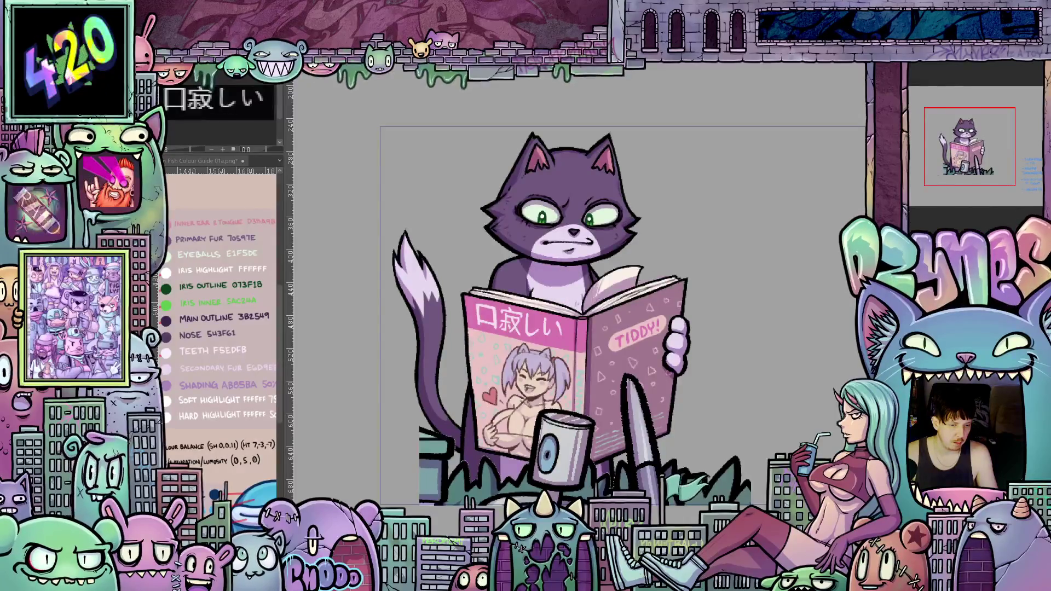